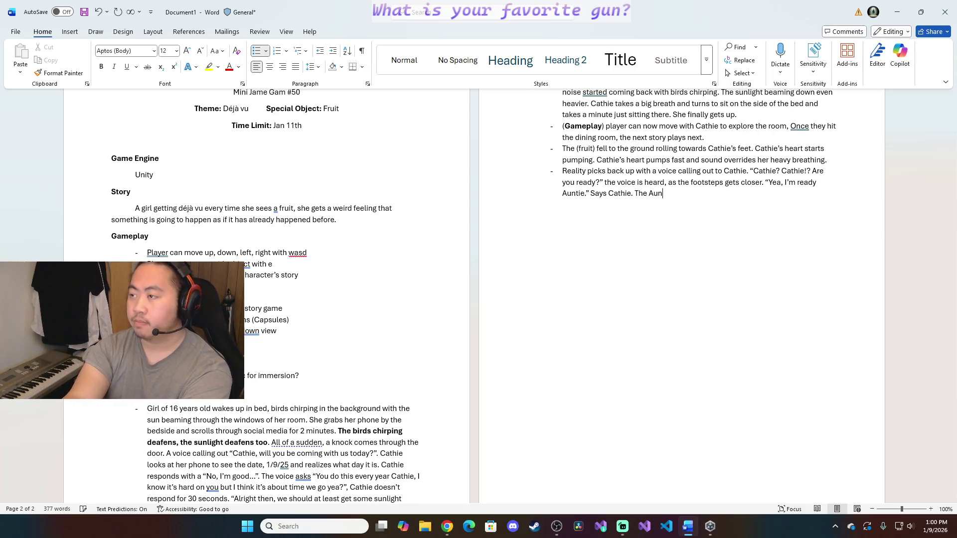
type("replies back with “")
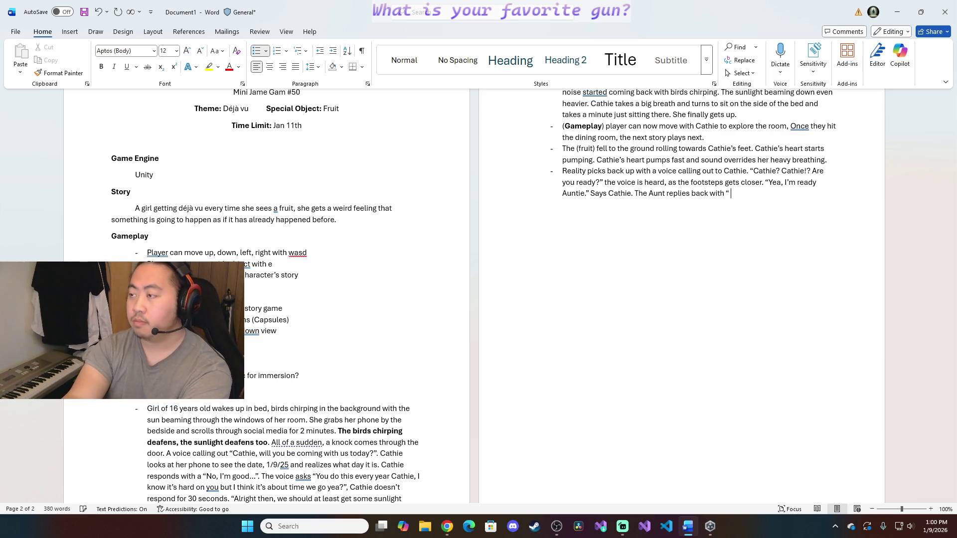
type("I'm glad that")
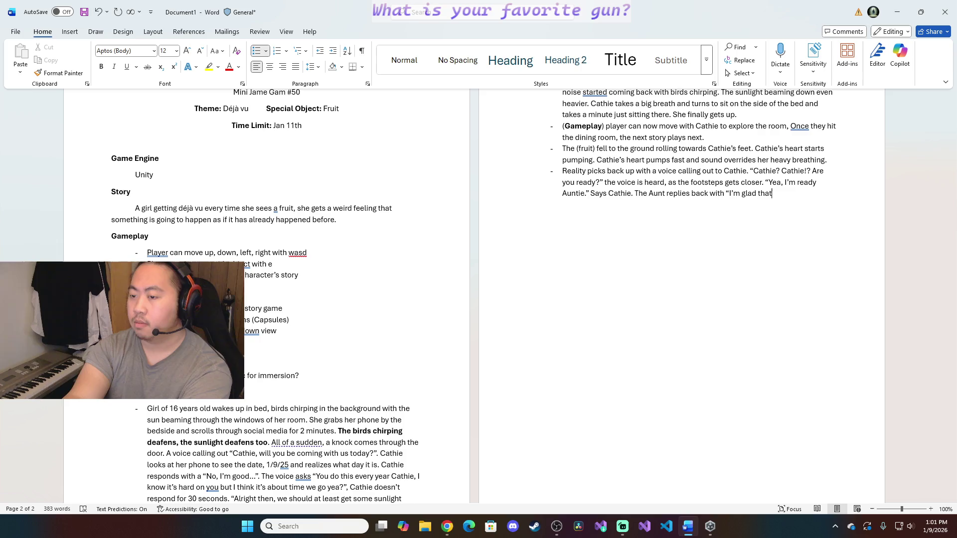
type(" you")
type("'re ")
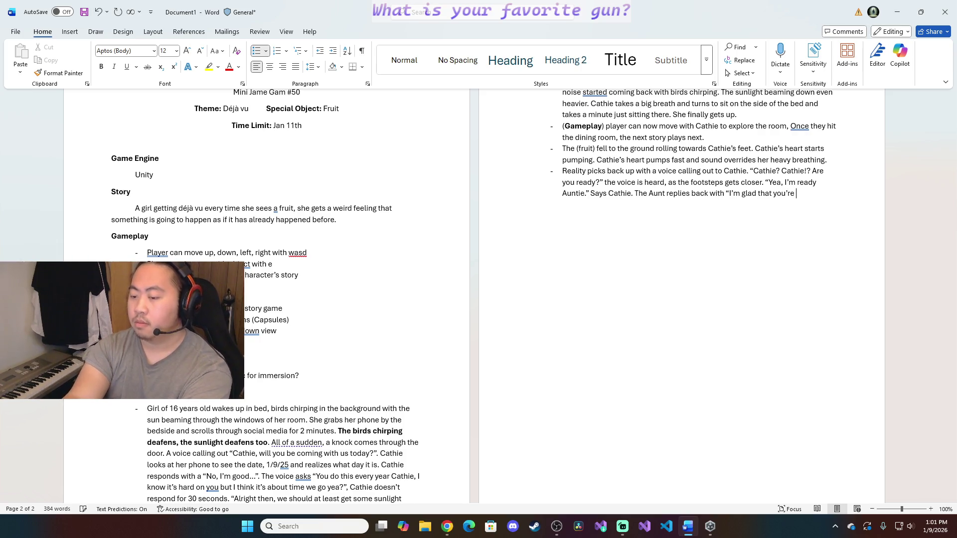
type("awake and")
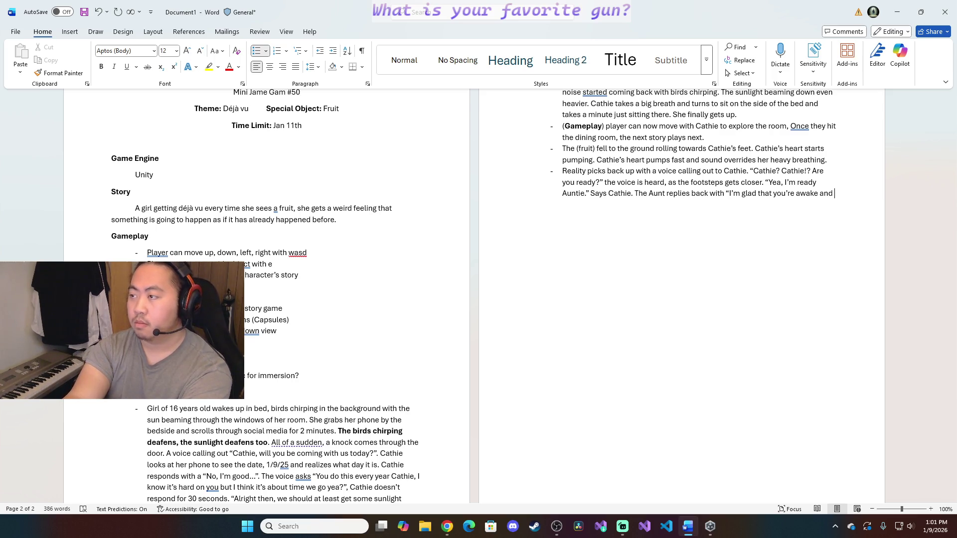
type("oming out of your room!")
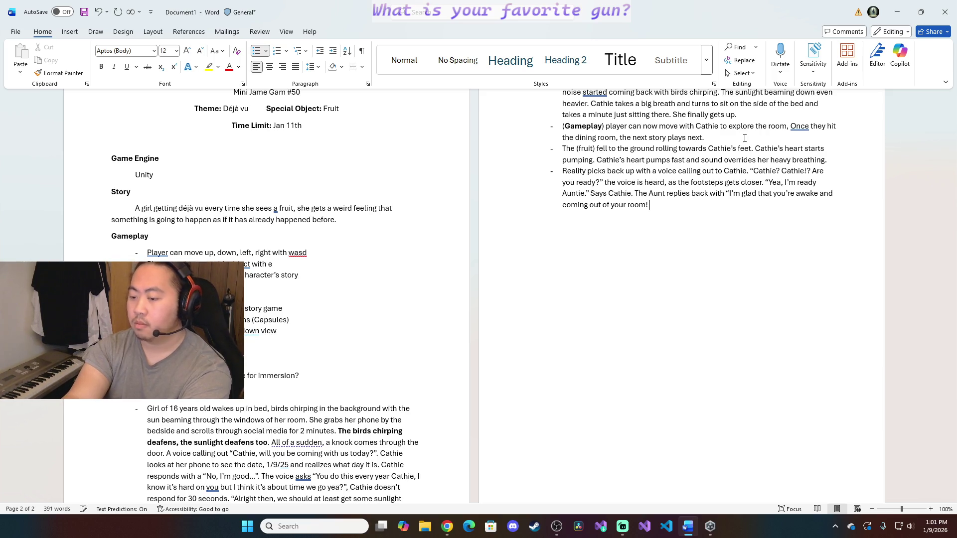
type("Let's go take awal")
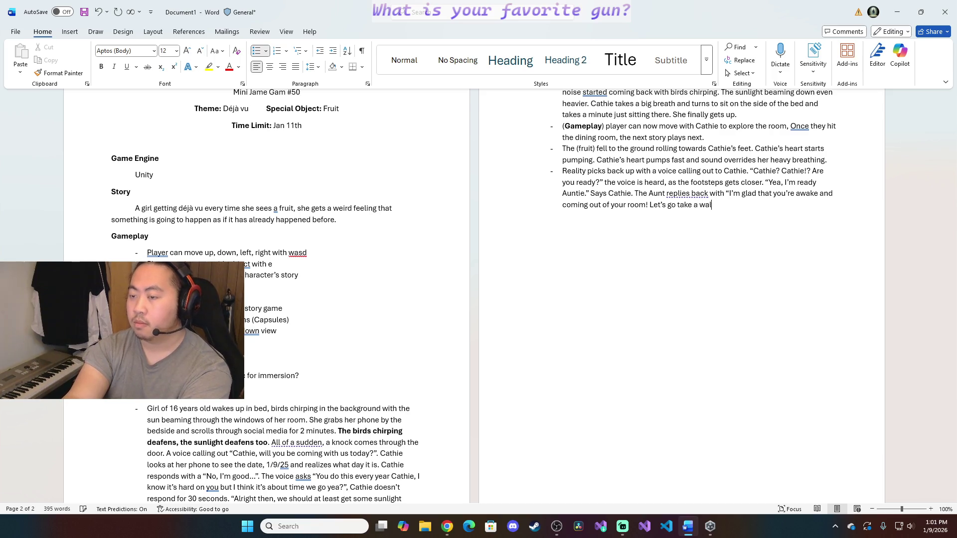
type("round the nei")
Append the Aunt's quoted reply inviting Cathie on a walk around the neighborhood to the last bullet
key("Tab")
type("!")
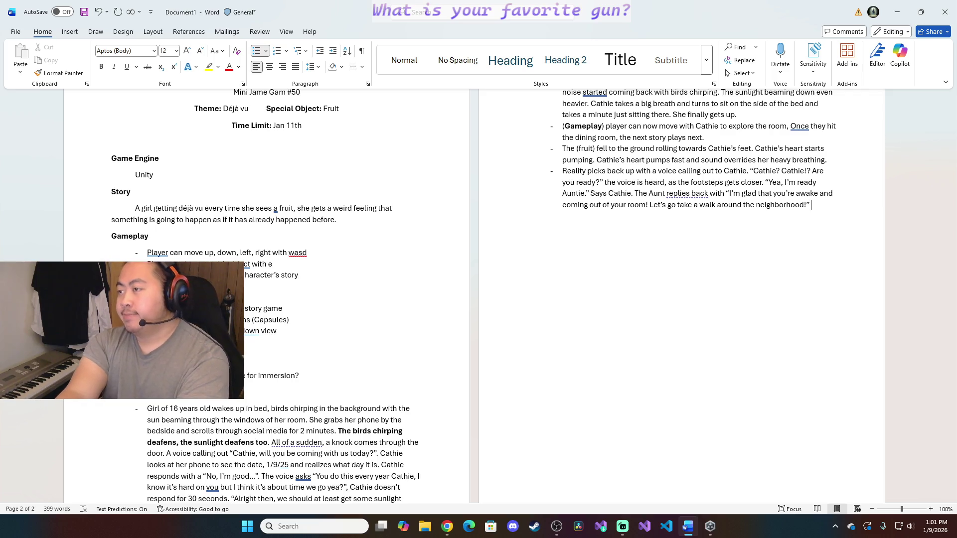
type(" .")
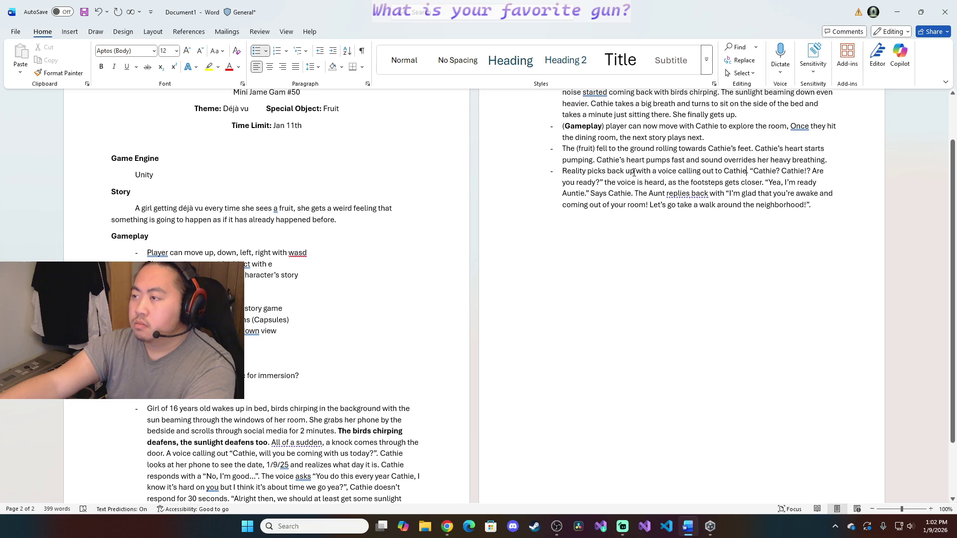
type("with no ")
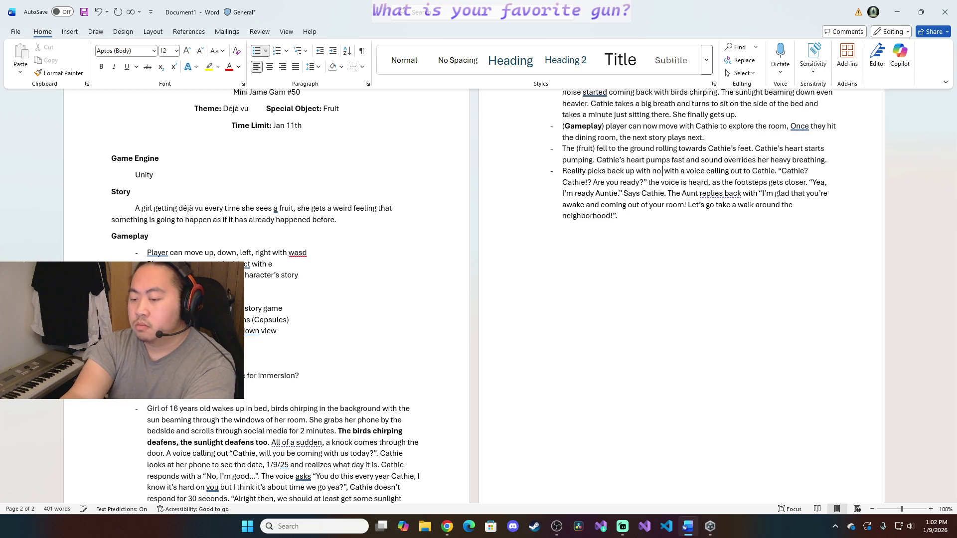
type(" (")
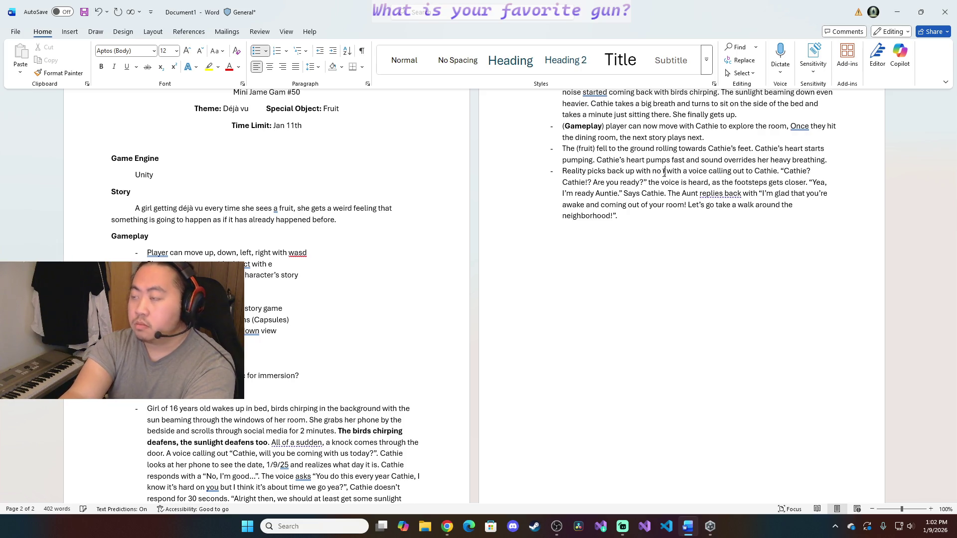
type("fruit on")
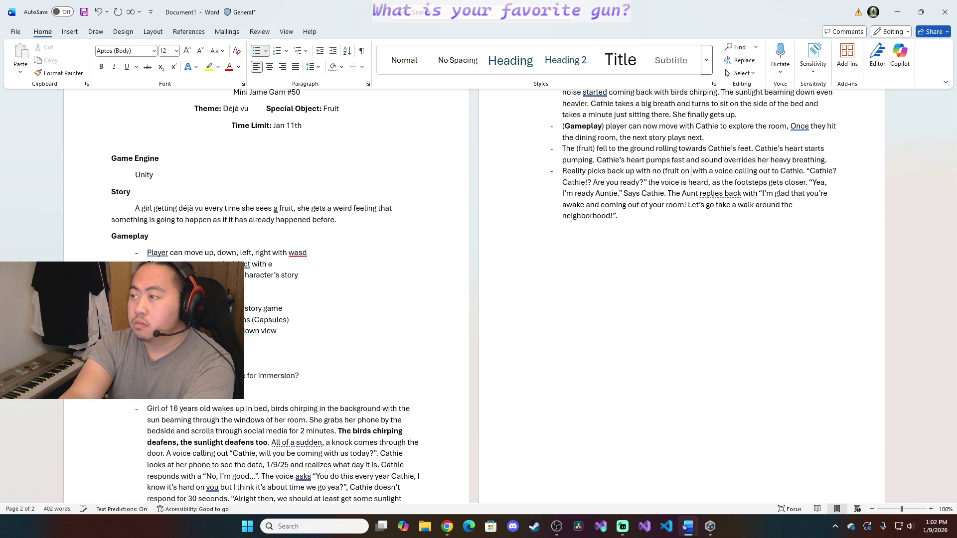
type(" the floor)")
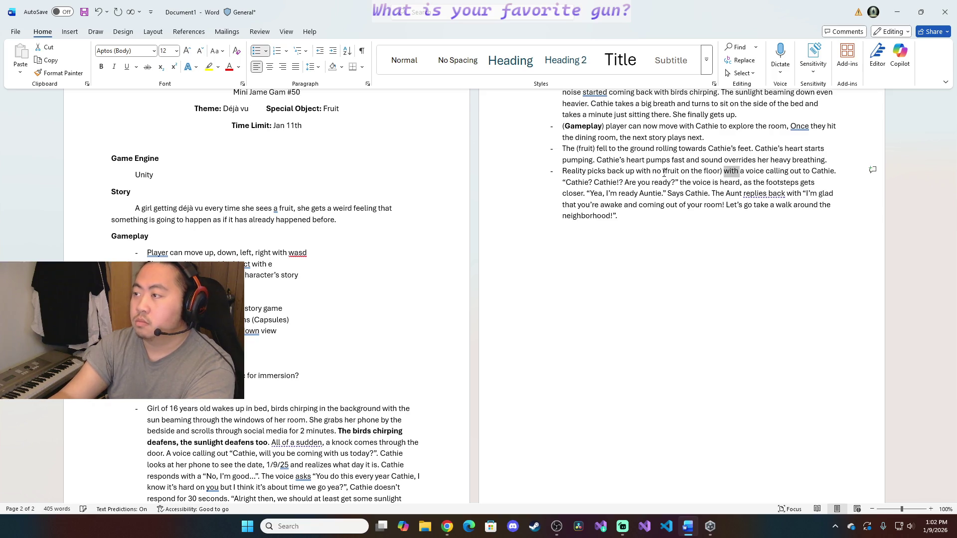
Reword the bullet: reality picks back up with no (fruit on the floor) and a voice calling out
key("ctrl+Delete")
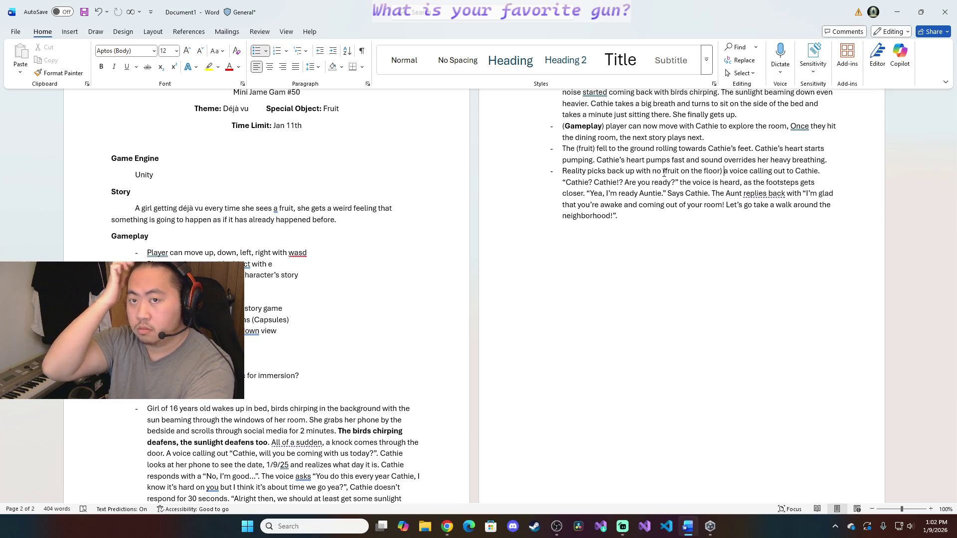
type("and")
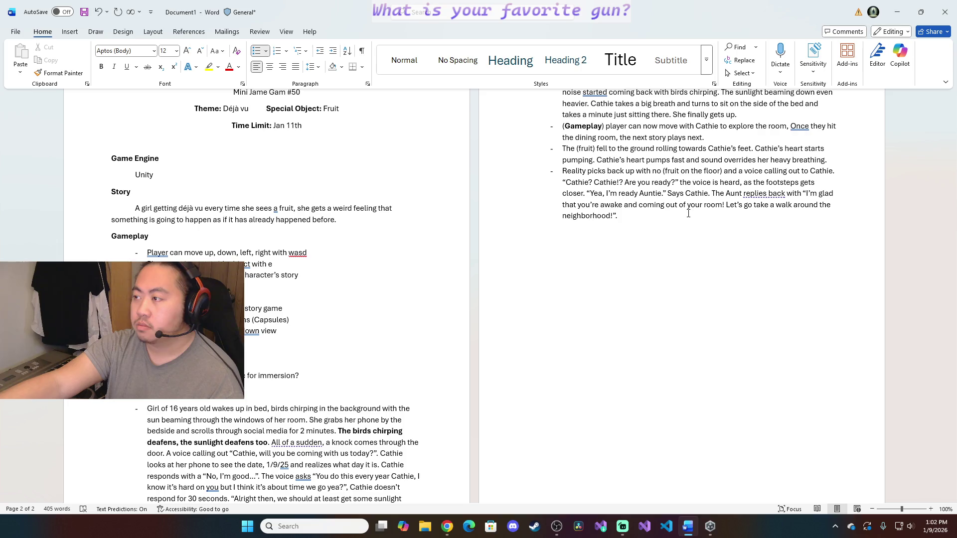
Extend the Aunt's dialogue, have her carry a garbage bag out the front door, and start a new '(' bullet
key("Left")
key("Left")
key("Left")
type("ll")
type(" meet you ")
type("outside whenever")
type("you")
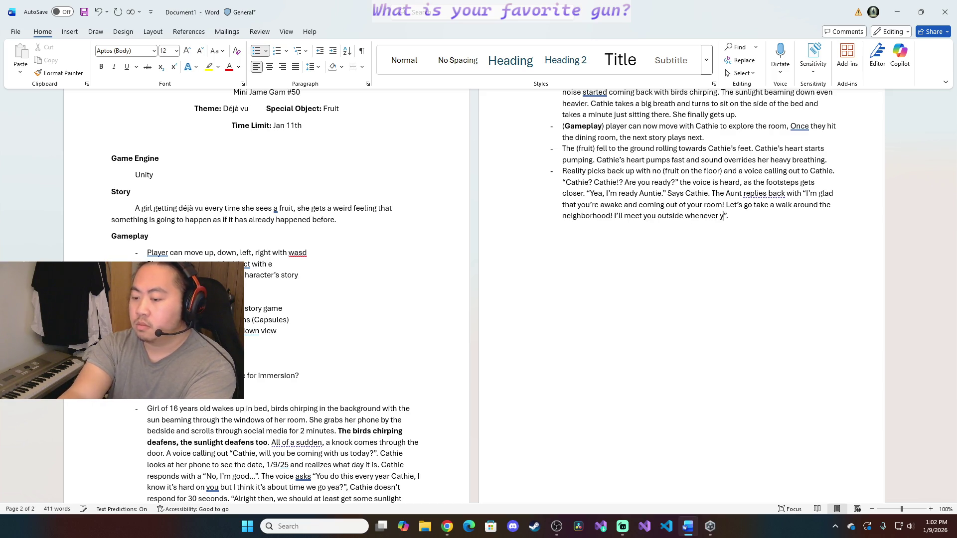
type("'re ready")
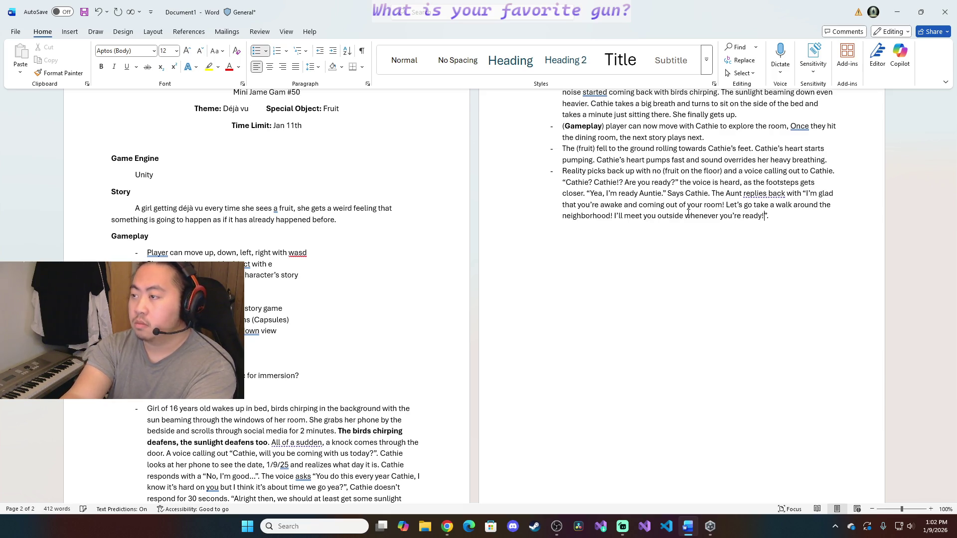
type("!")
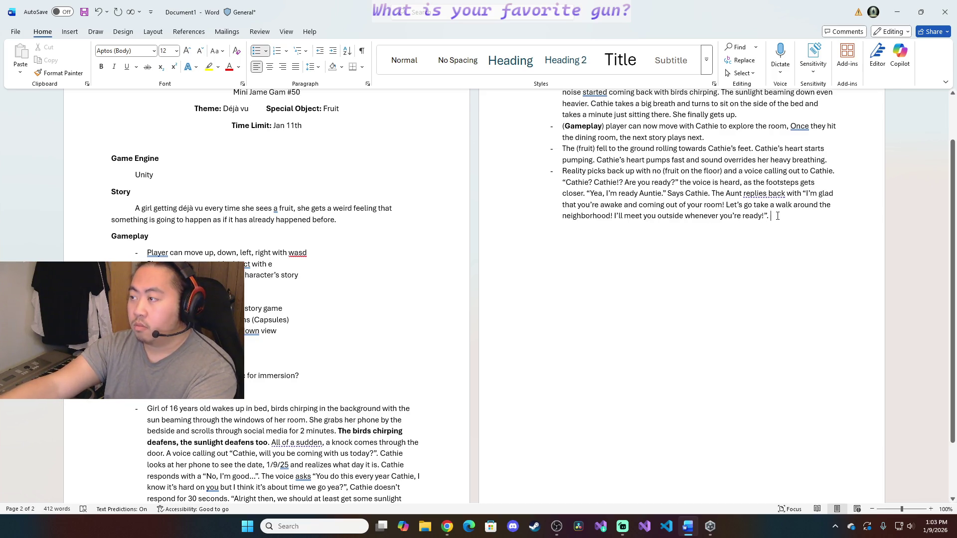
type("The")
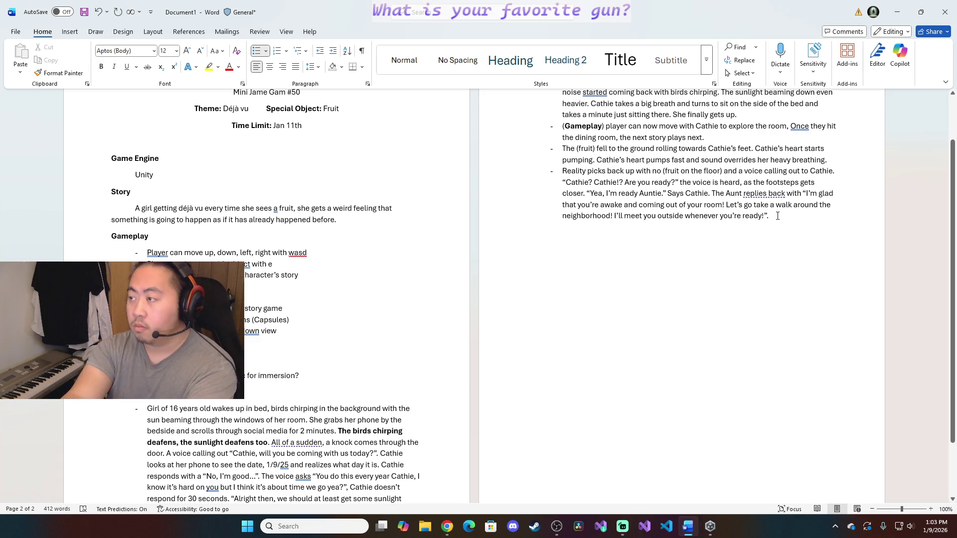
type("aunt ")
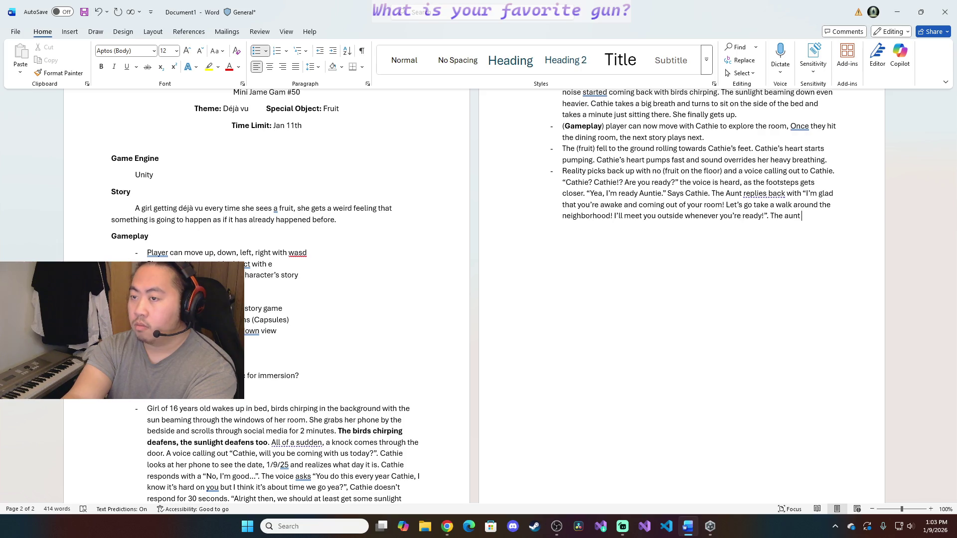
type("pick")
type("up a garbagebag and walks out of the front room")
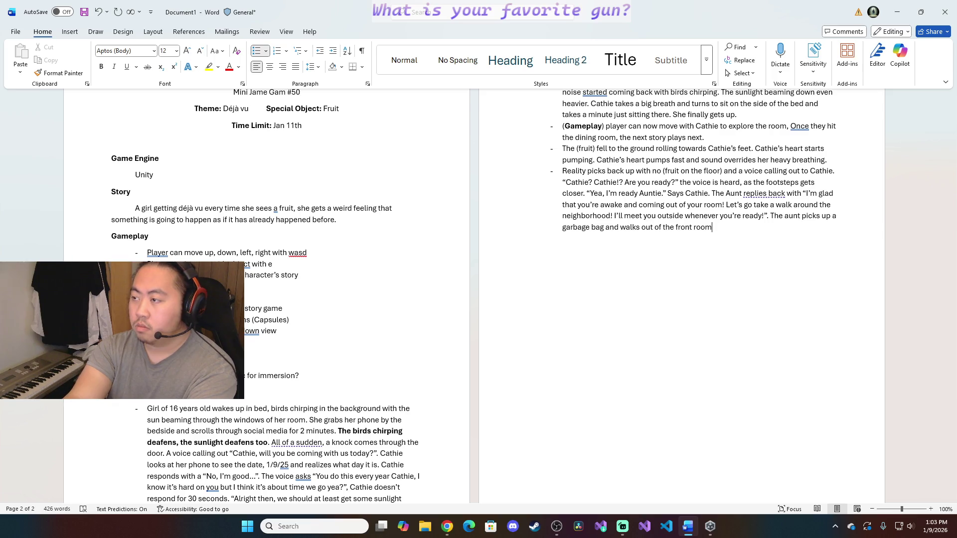
key("BackSpace")
key("BackSpace")
key("BackSpace")
key("BackSpace")
type("door.")
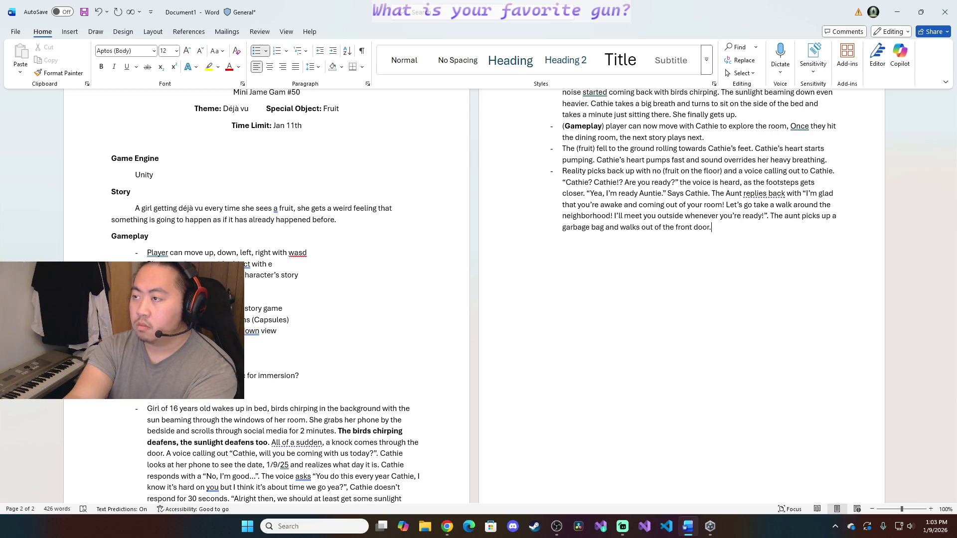
type("Cathie")
key("BackSpace")
key("BackSpace")
key("BackSpace")
key("BackSpace")
key("BackSpace")
type("(")
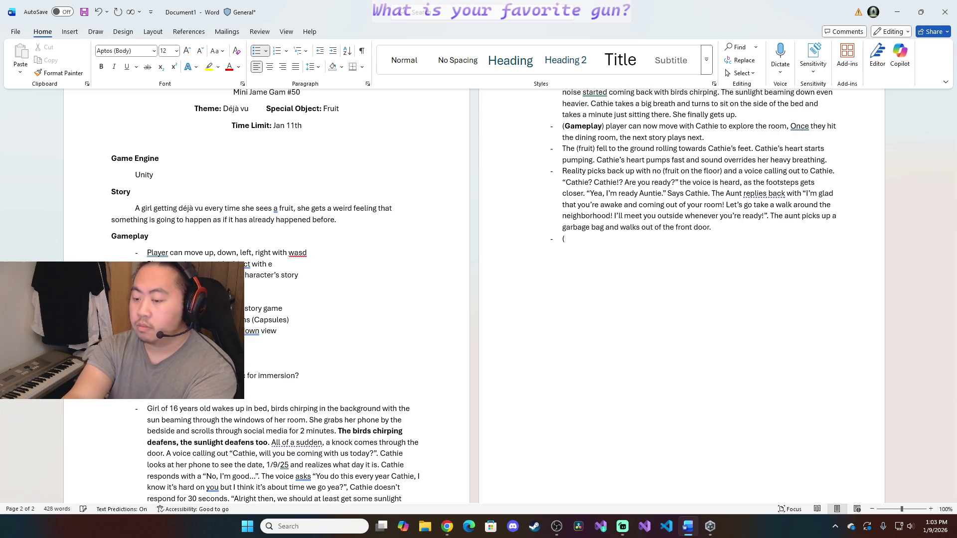
Write the bold (Gameplay) bullet where the player explores the living room and interacts with the (fruit)
key("ctrl+b")
type("Gameplay")
key("ctrl+b")
type(")")
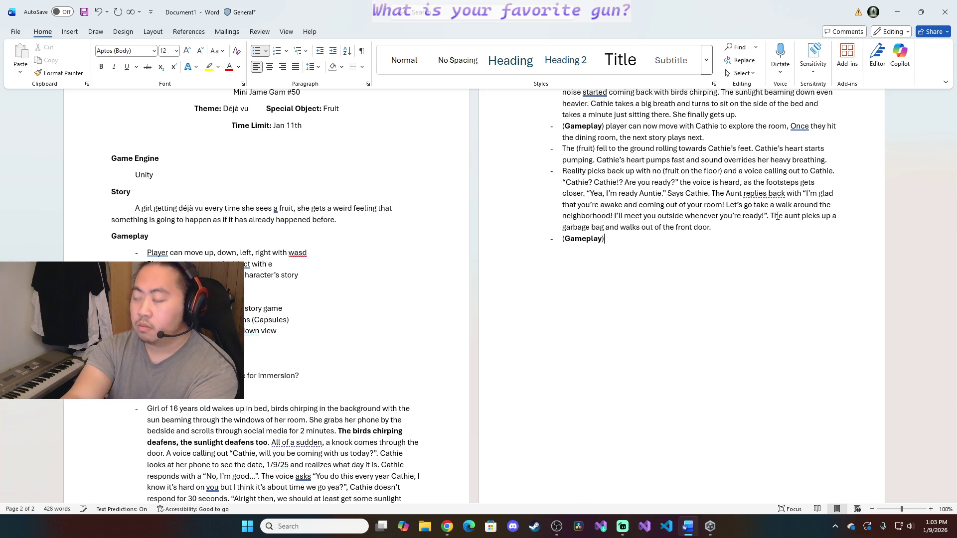
type(" player can explore the living room and kithenand interact and learn more about Cathie. ")
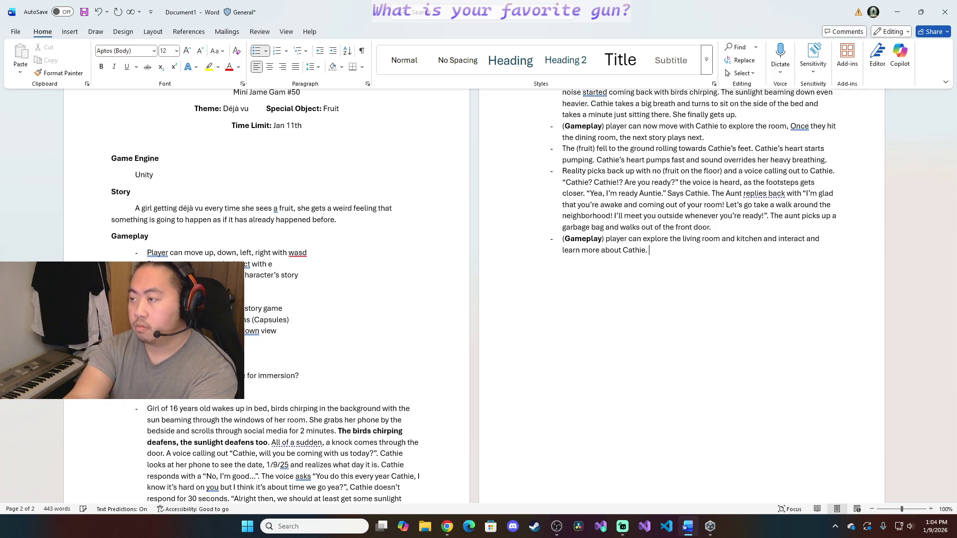
type("When ")
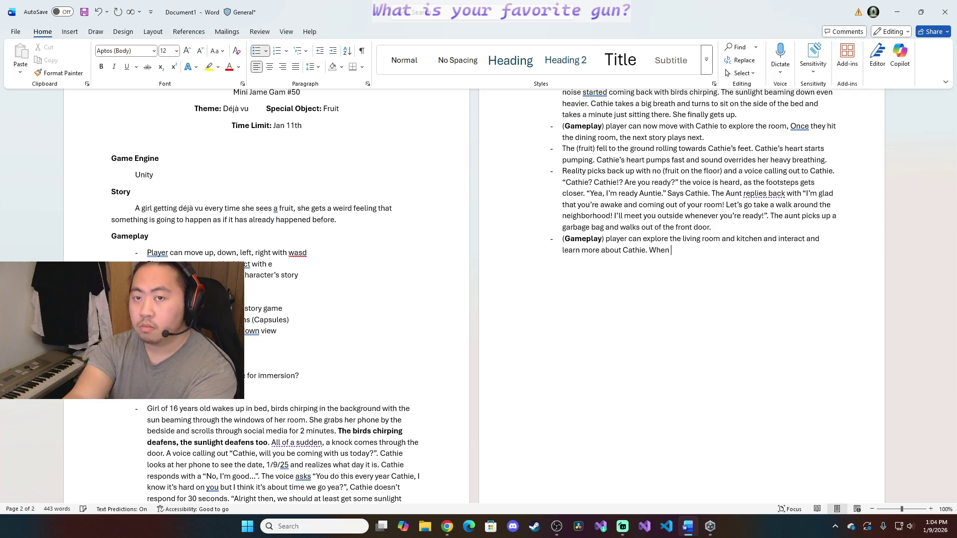
type("player inter")
key("Tab")
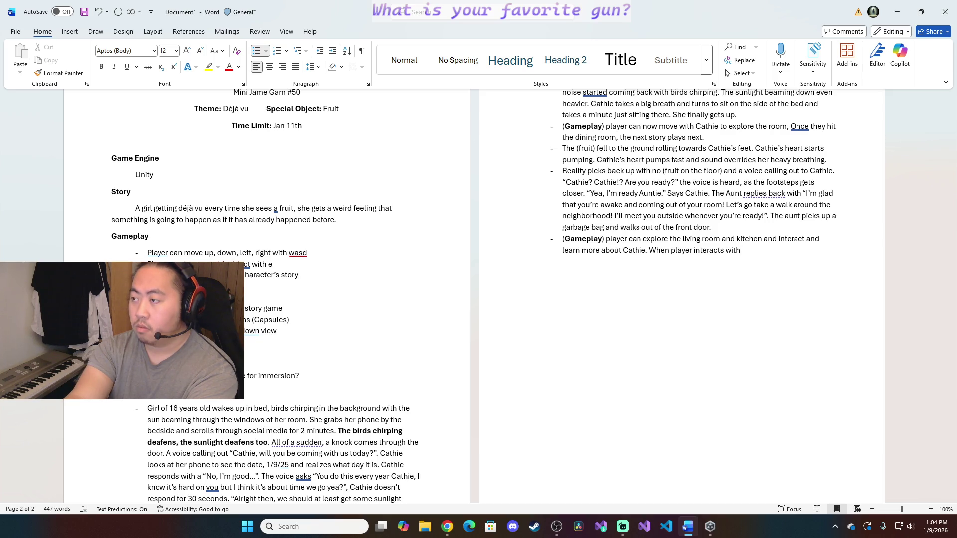
type("the fru")
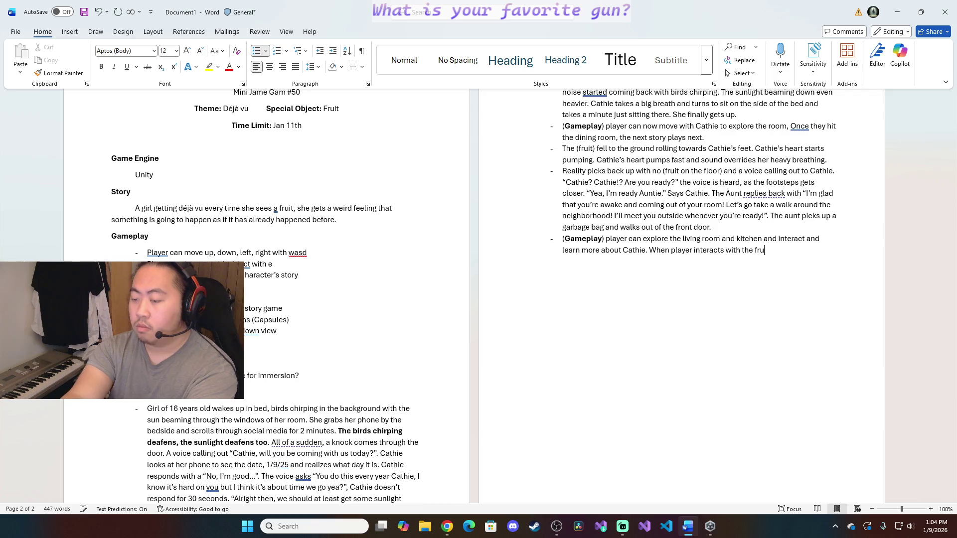
key("BackSpace")
key("BackSpace")
key("BackSpace")
type("(f")
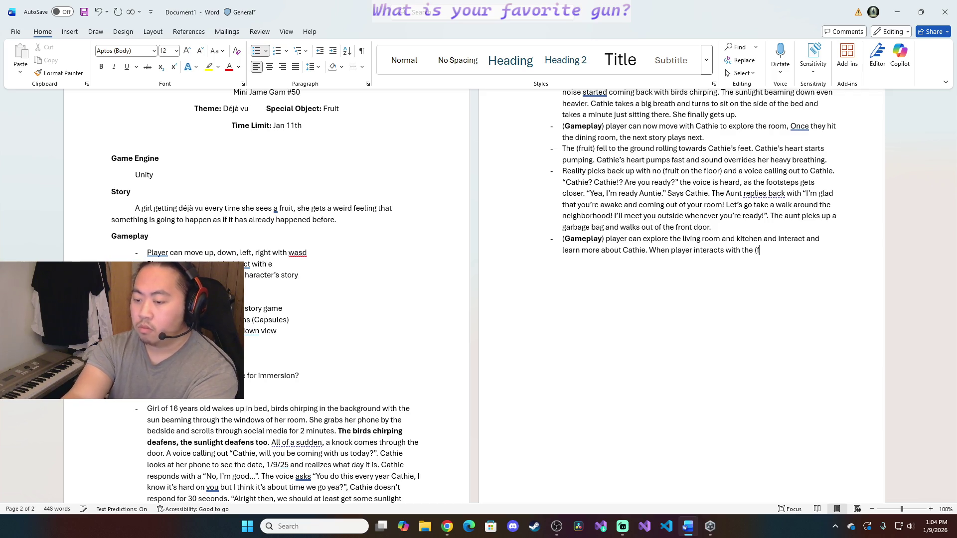
type("ruit) on the table")
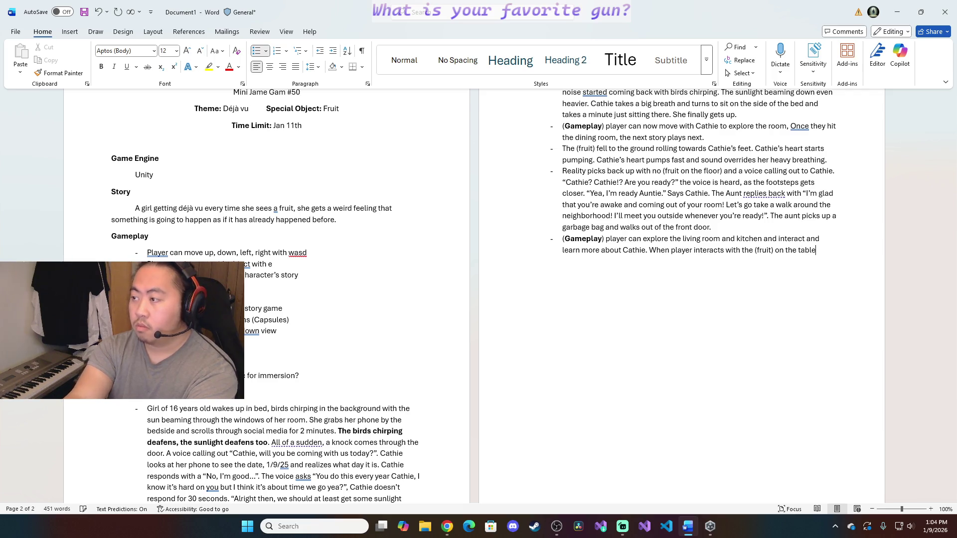
type(", she")
type(" says")
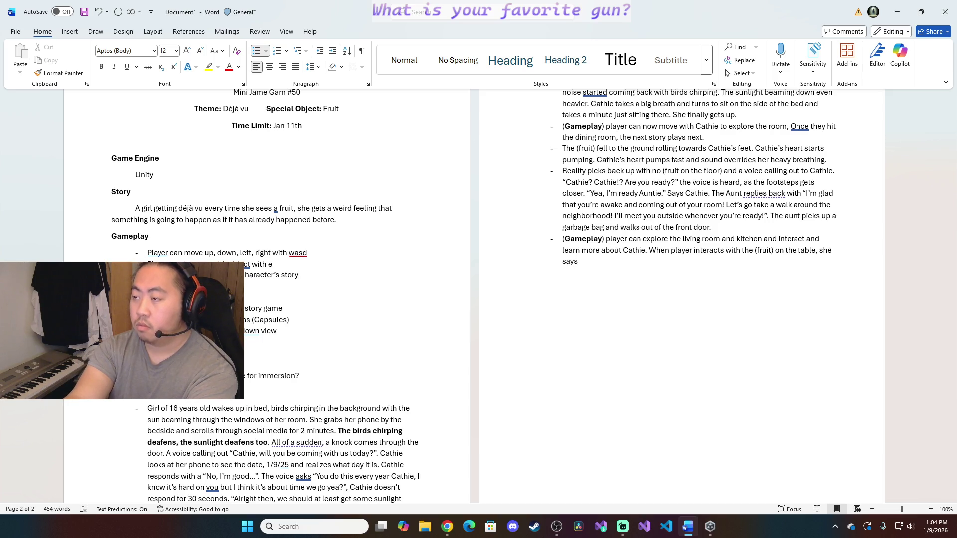
type(",")
type(" \"Ihate these")
type("..\"")
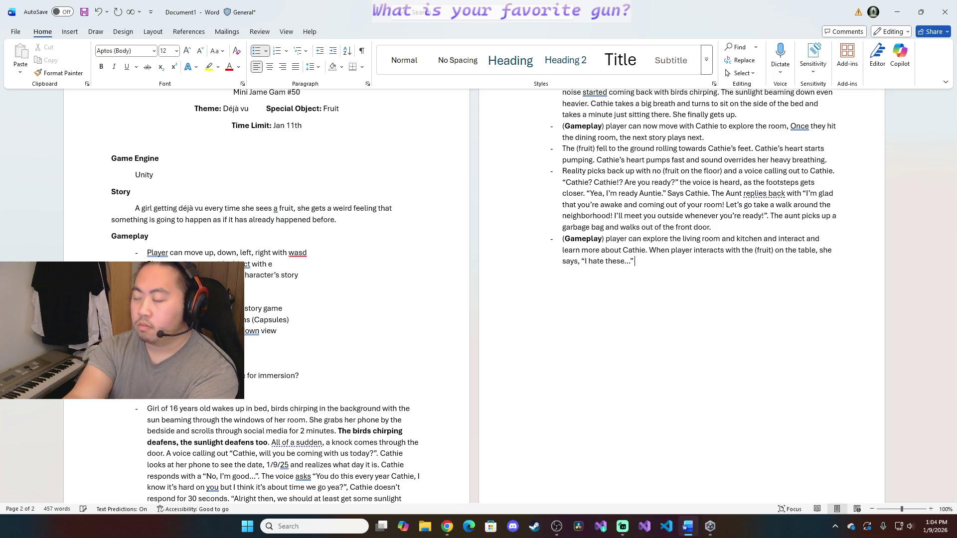
type("Whe")
Finish with Cathie's "I hate these…" line and the next story playing at the front door, then a new bullet
key("BackSpace")
key("BackSpace")
key("BackSpace")
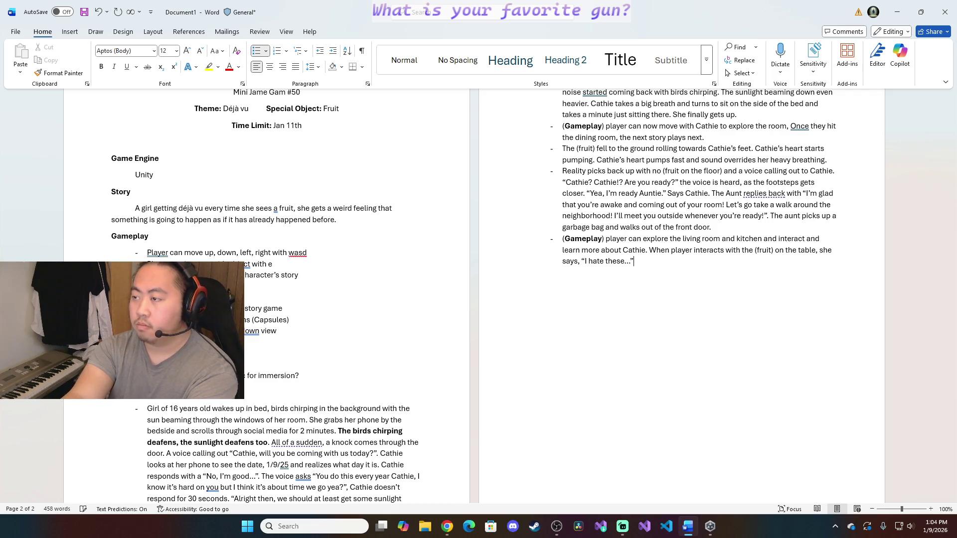
type(". When player walks out of front door,")
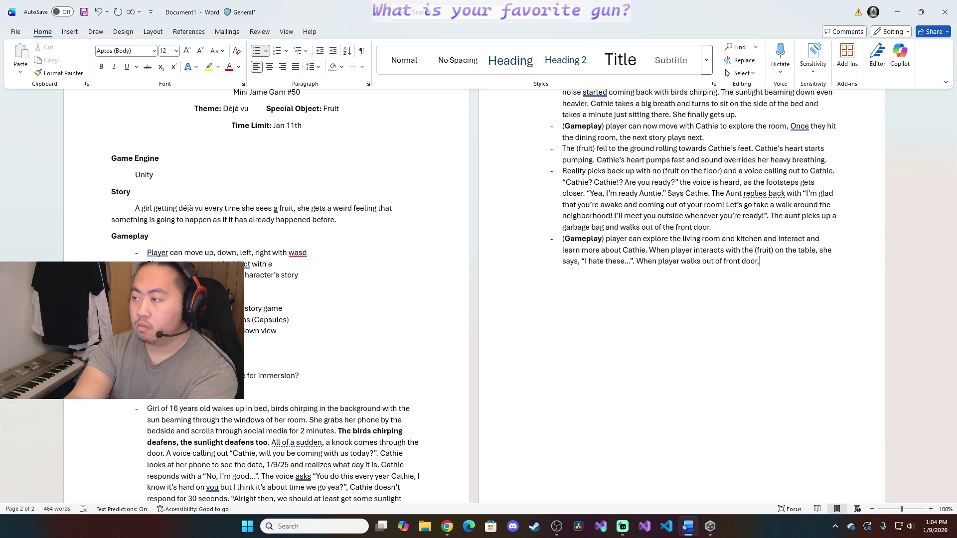
type(" next story players")
key("BackSpace")
key("BackSpace")
key("BackSpace")
type("s")
key("Return")
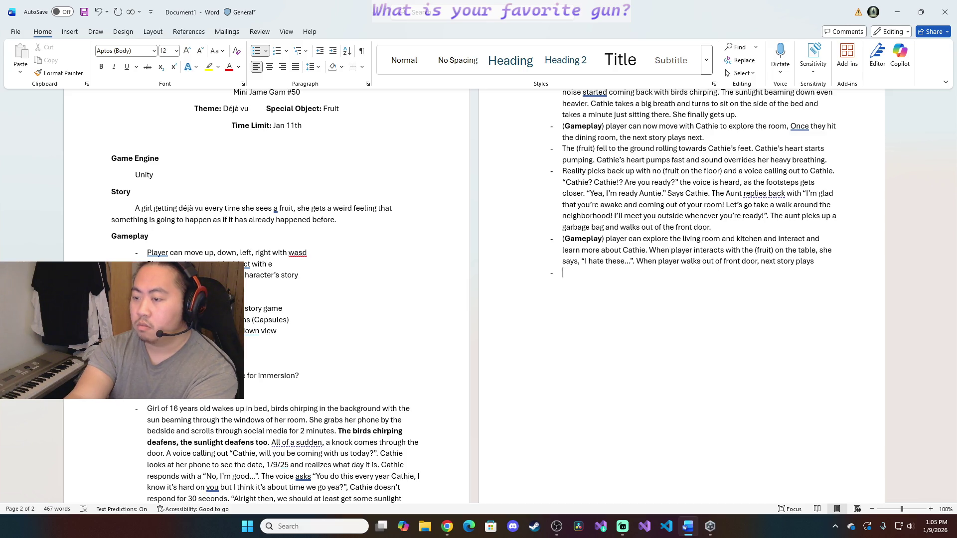
type("Cathie walks out")
Add the bullet where Cathie meets her stretching Aunt outside and they walk off, then begin the park bullet
key("Tab")
type("and sees ")
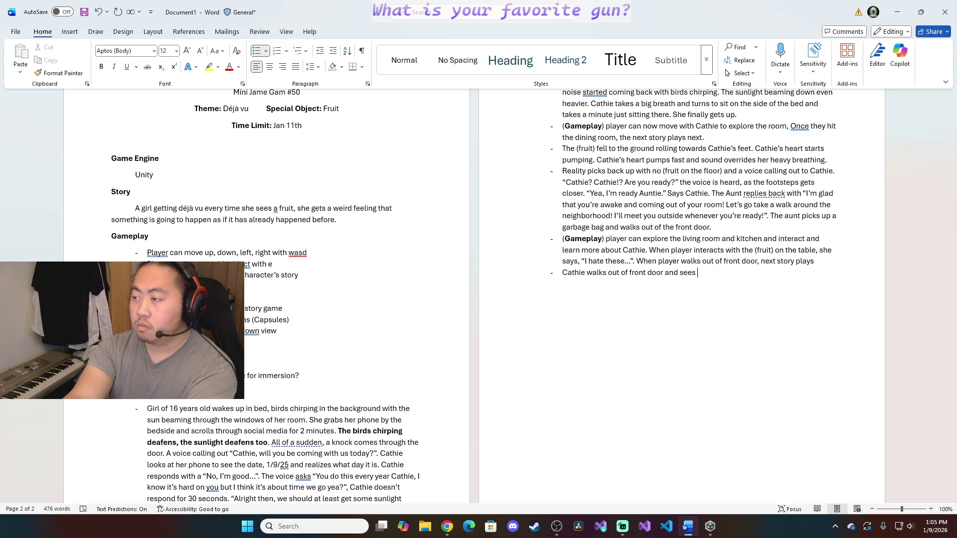
type("her ")
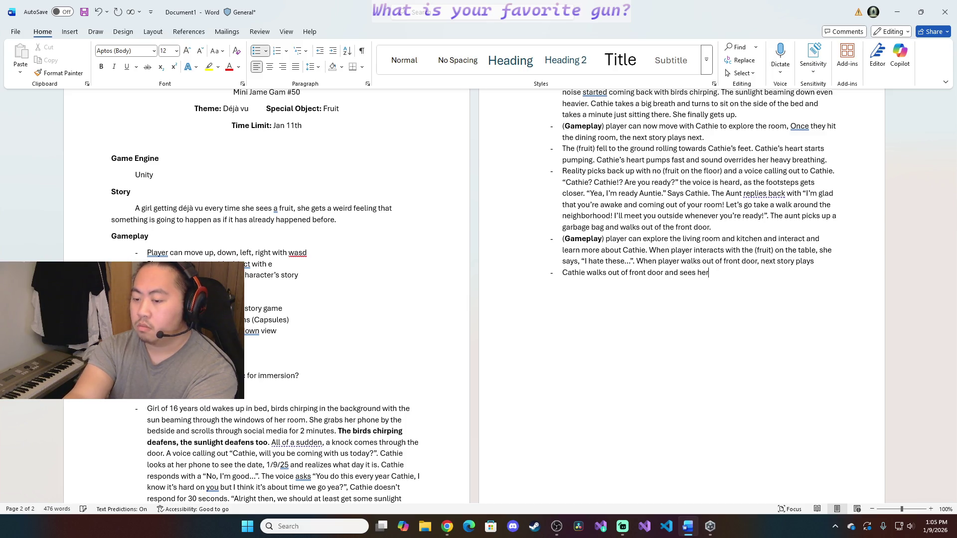
type("Aunt stretching")
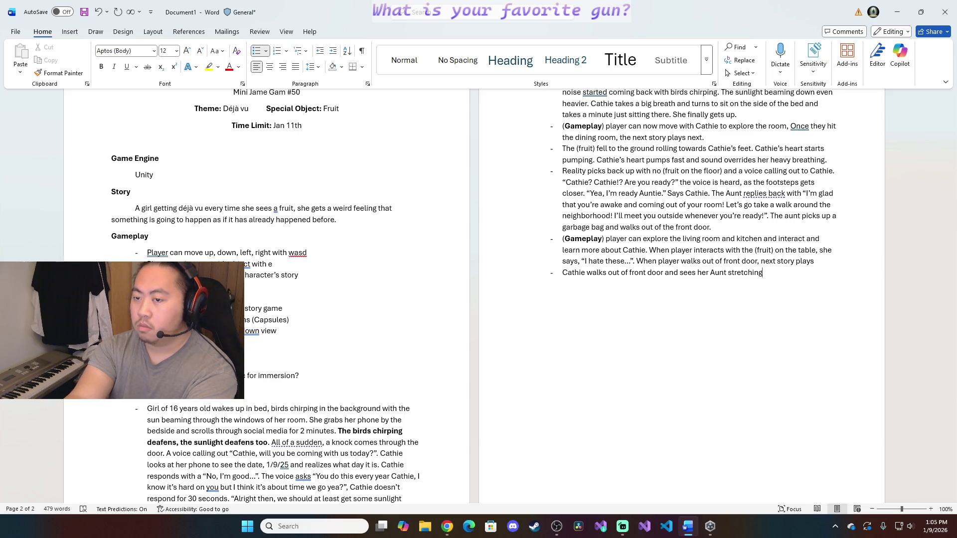
type(". ")
type("\"You ready?")
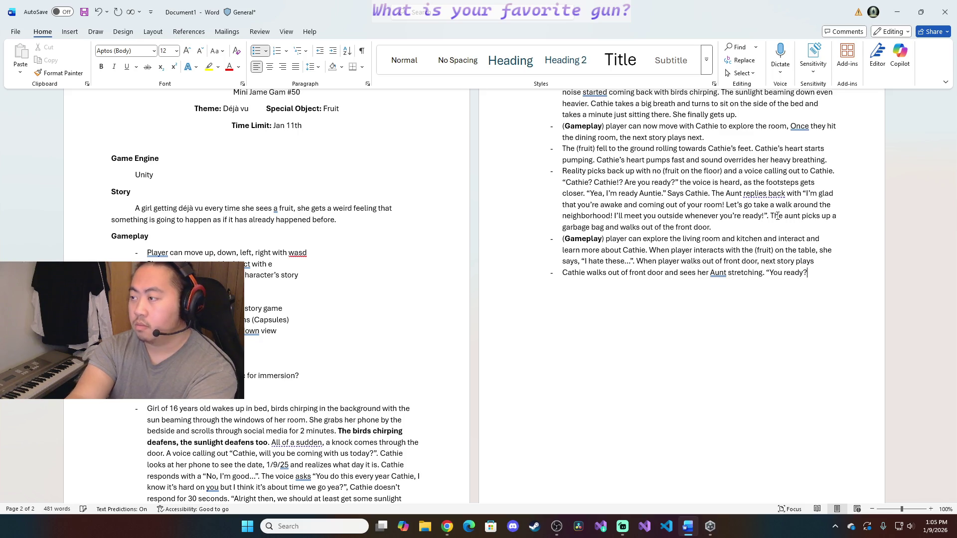
type(" The aunt")
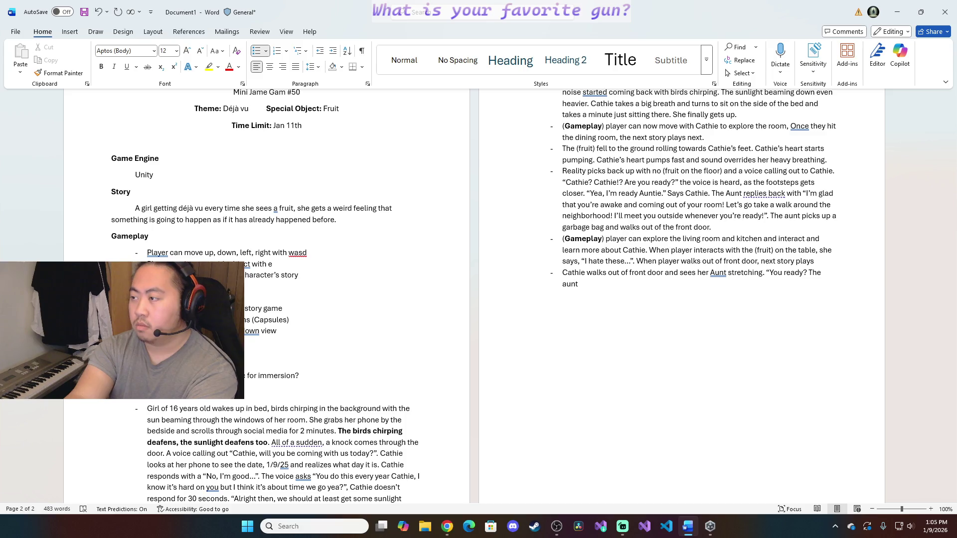
key("BackSpace")
key("BackSpace")
key("BackSpace")
key("BackSpace")
type("\"")
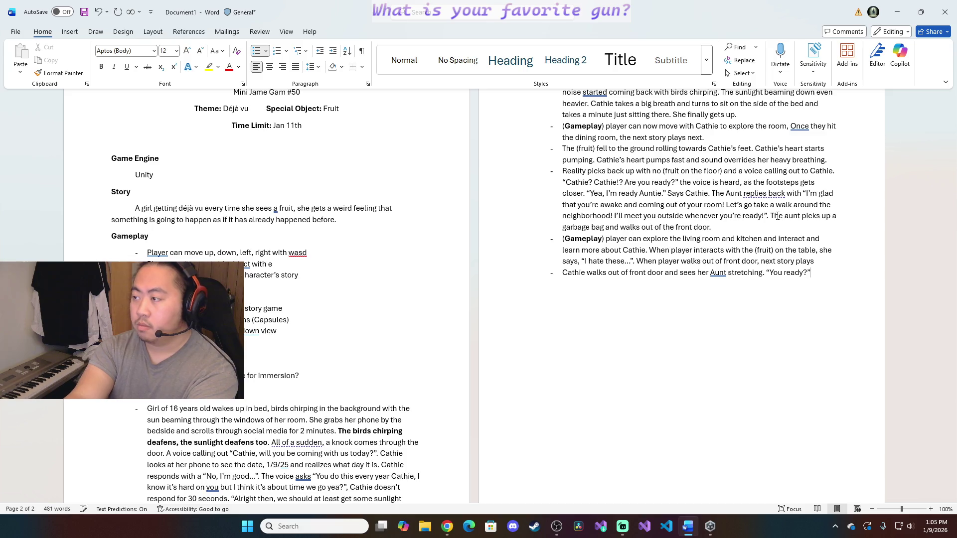
type(" \"")
type("Yea")
type("... ")
type("I")
type("'m ready")
type("...\"")
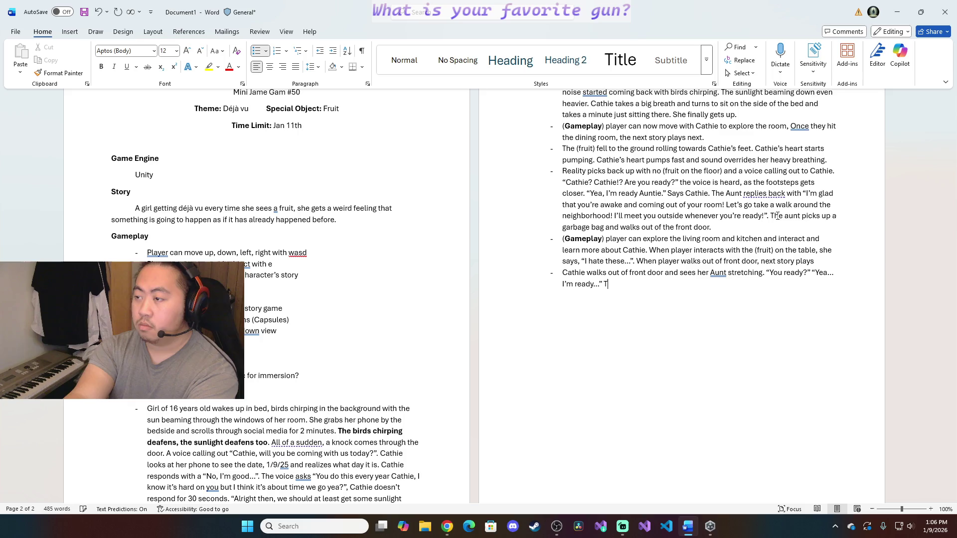
type("The two walk off")
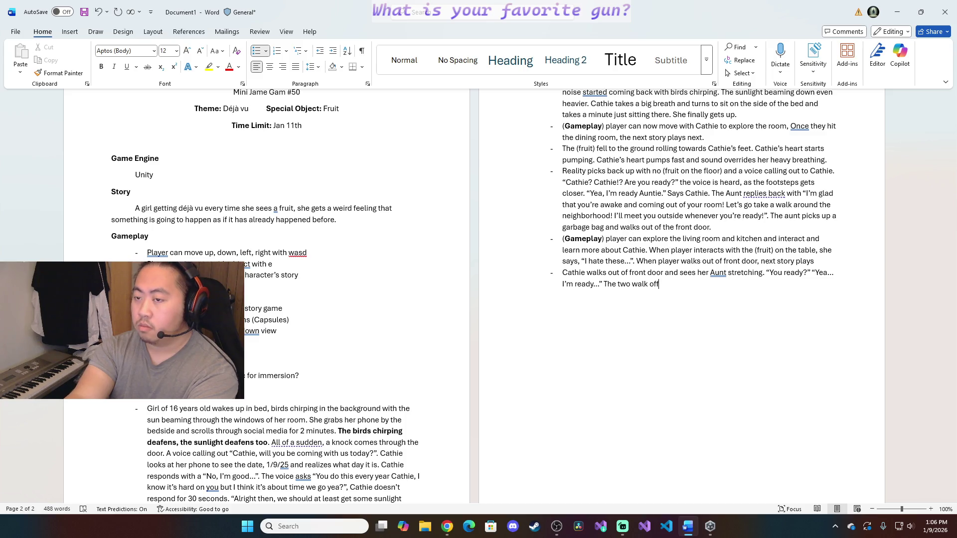
type(" and")
key("BackSpace")
key("BackSpace")
key("BackSpace")
type("screen and ")
type("another scene shows up")
key("Return")
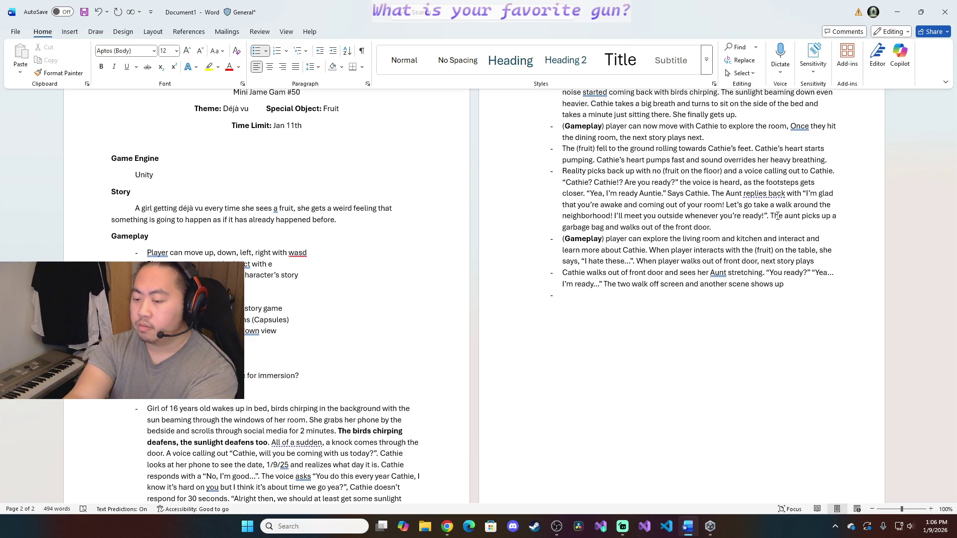
type("The two ")
type("are walking down the sidewalk")
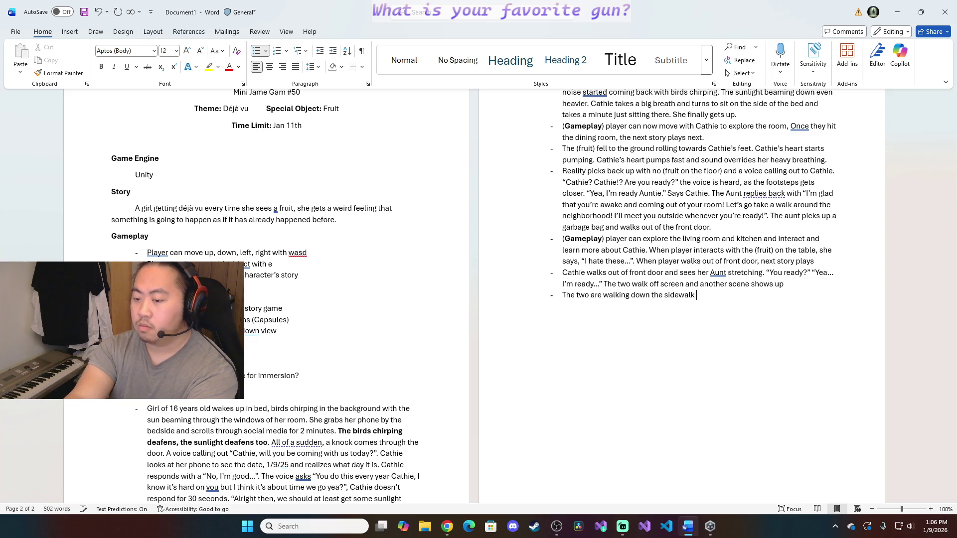
type(" near a park.")
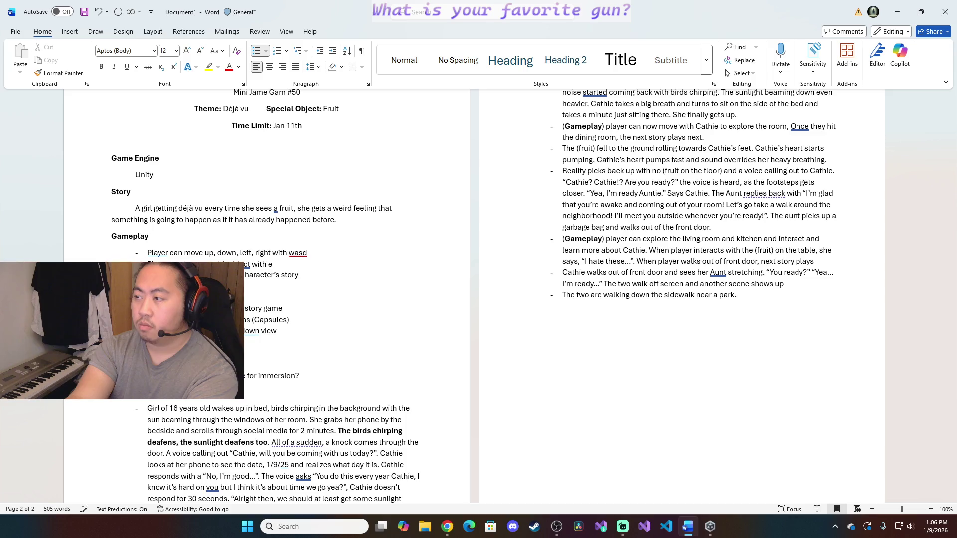
scroll(515, 356, "down", 2)
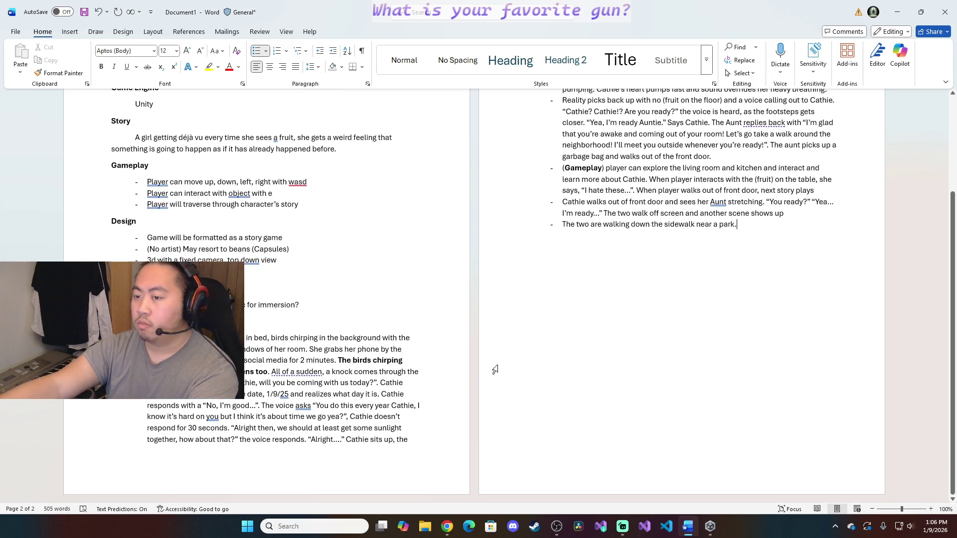
scroll(754, 321, "up", 1)
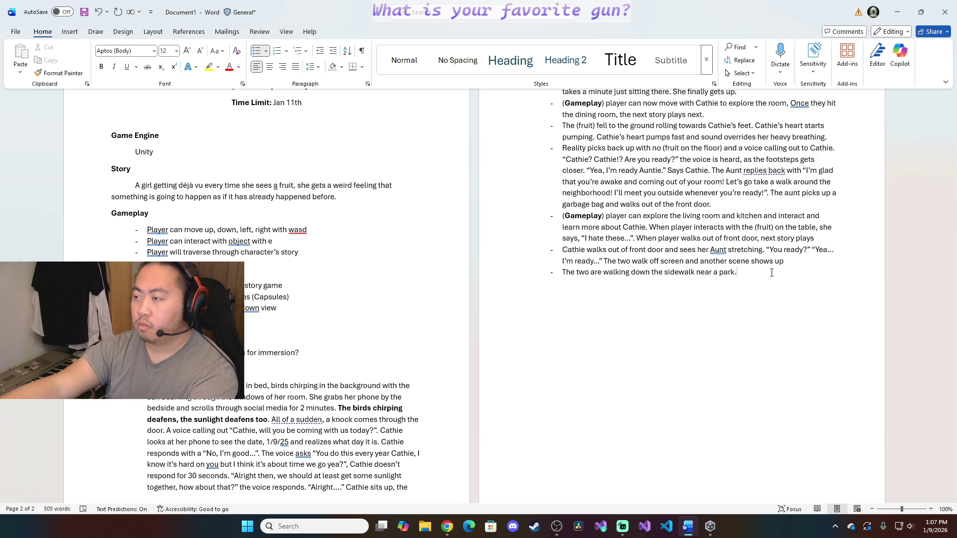
type("The p")
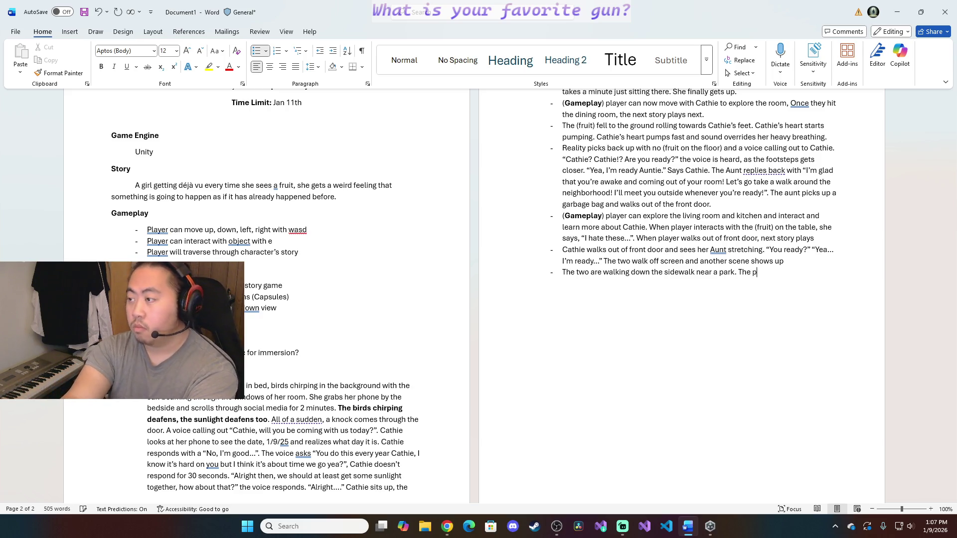
type("ark has ")
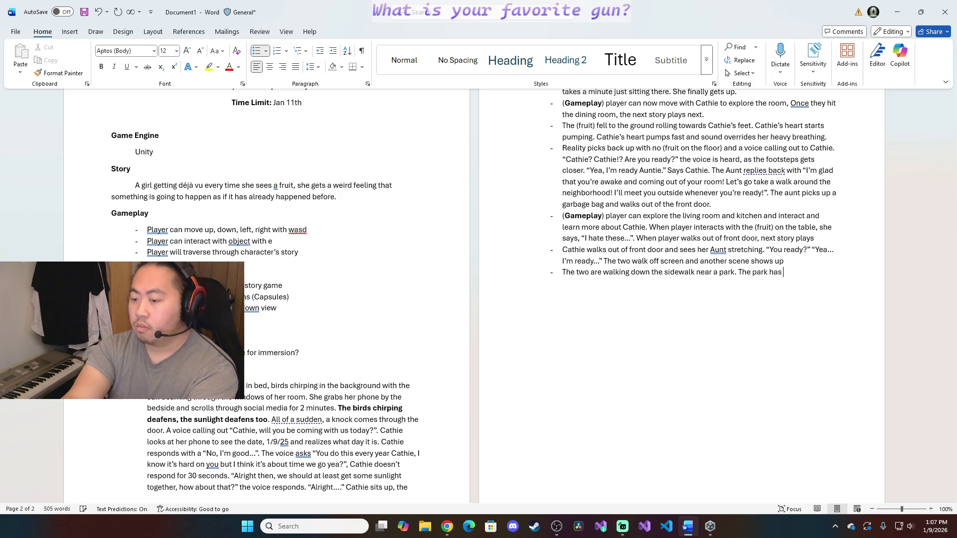
type("a swing")
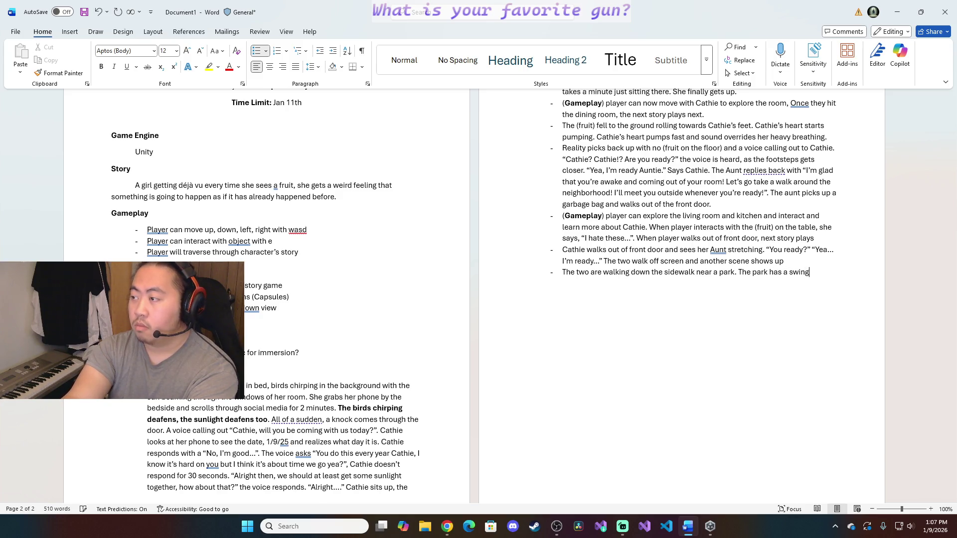
type(" set, pla")
Describe the park as having a swing set, playground and a small soccer field
key("BackSpace")
key("BackSpace")
key("BackSpace")
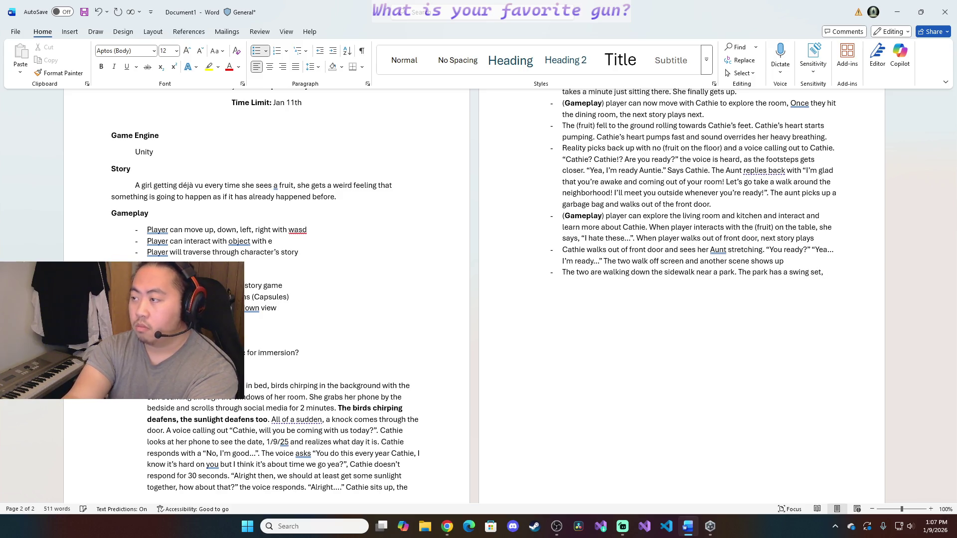
type("play ground")
type(", ")
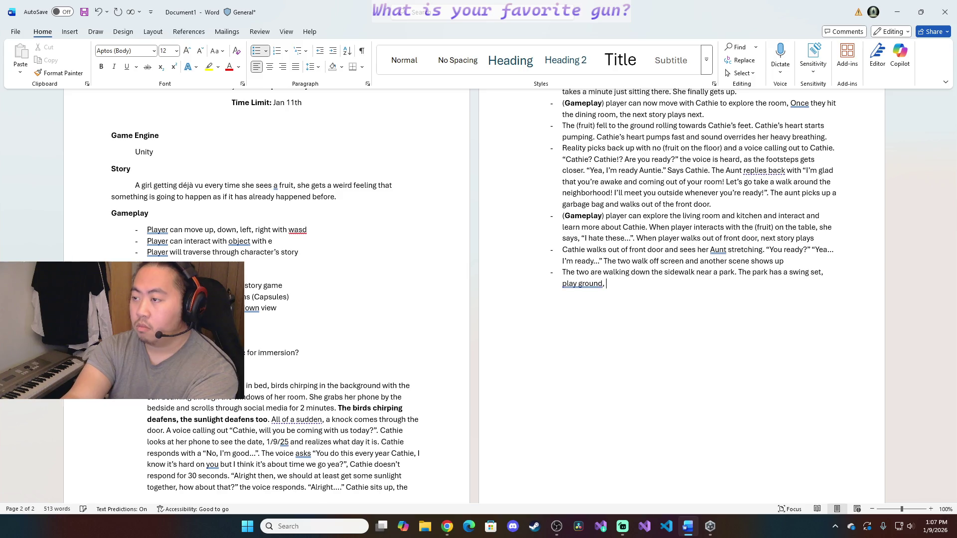
type("and a small soccerfield")
type(".")
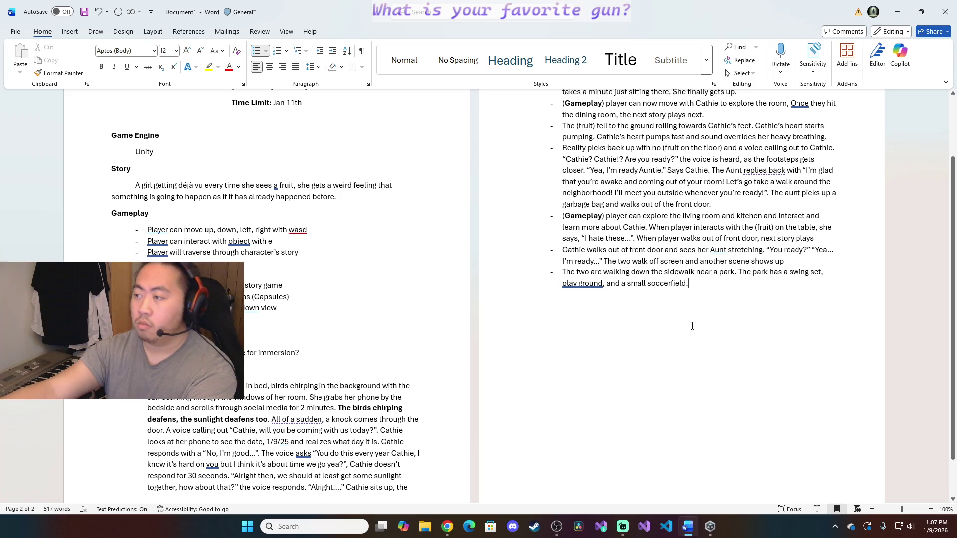
Correct the spelling to 'playground' and 'soccer field' and return to the paragraph end
left_click(581, 283)
left_click(572, 323)
left_click(661, 283)
left_click(673, 316)
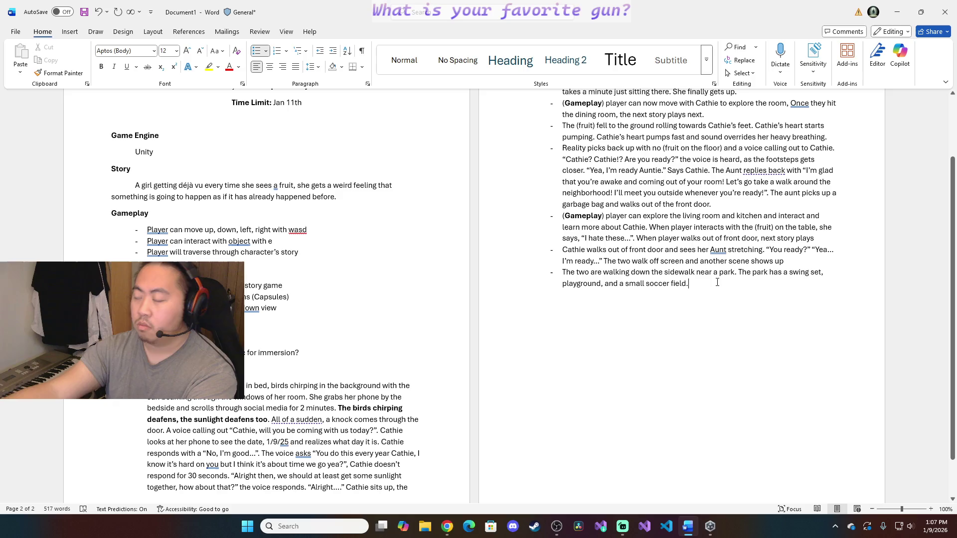
left_click(718, 281)
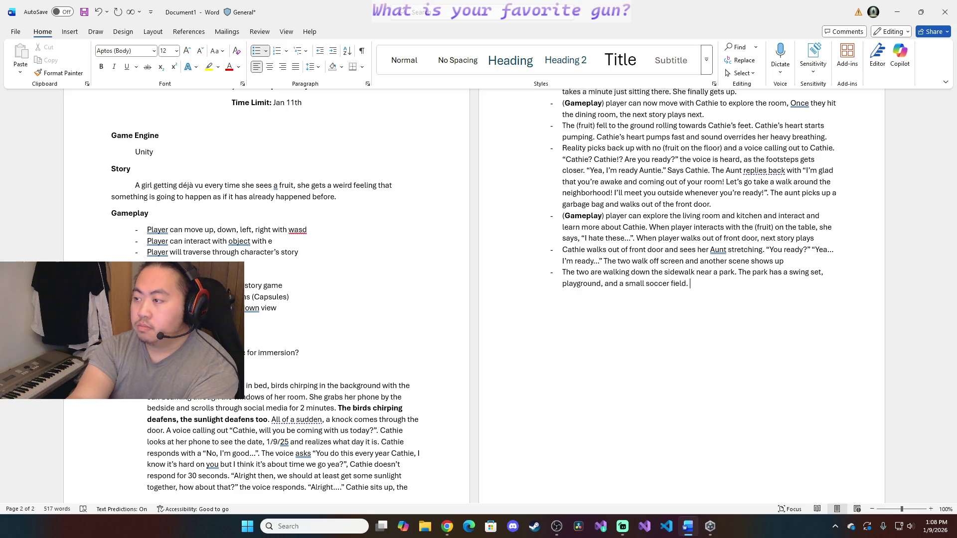
type("Cathie looks out at the swing set and remembers ")
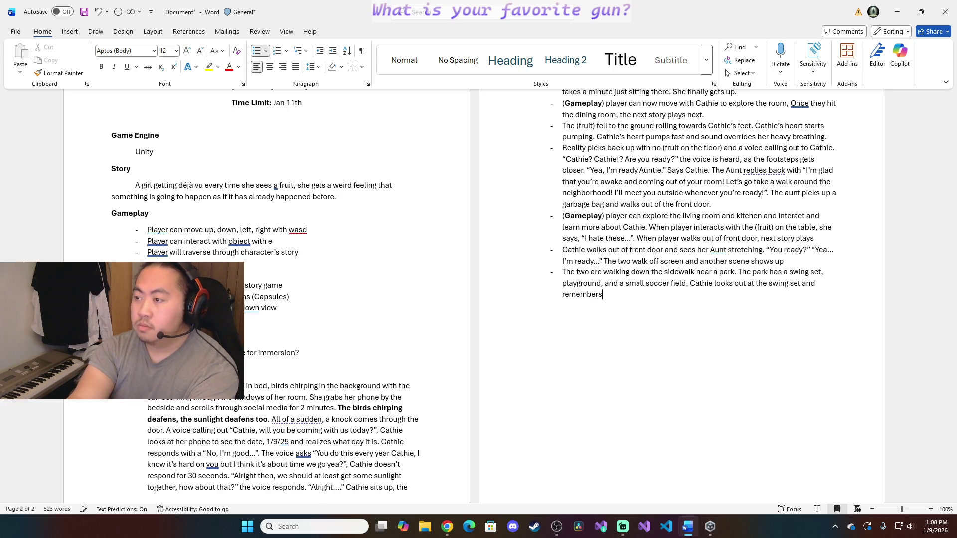
type("a moment in her life where she was riding the swings and ")
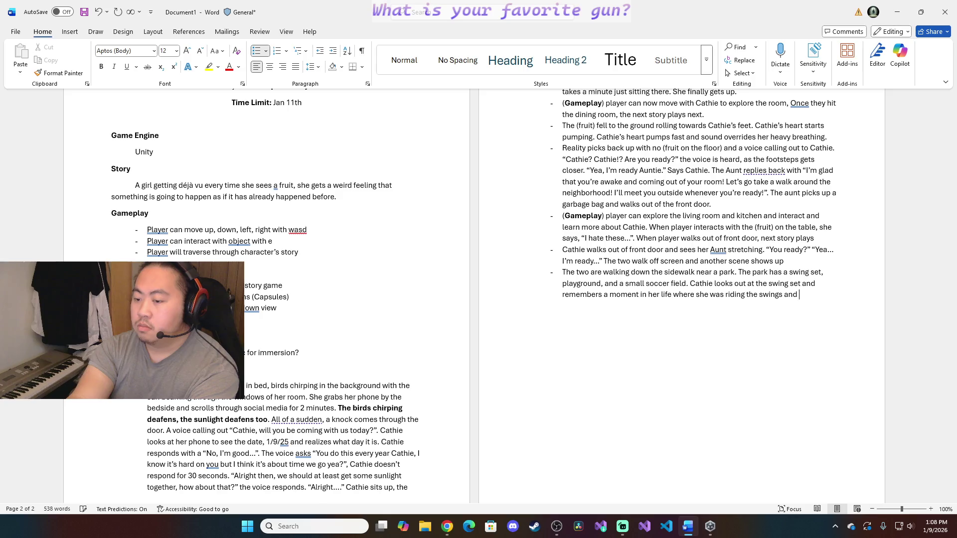
type("a black")
type(" figure was pushing her")
type(" from behind")
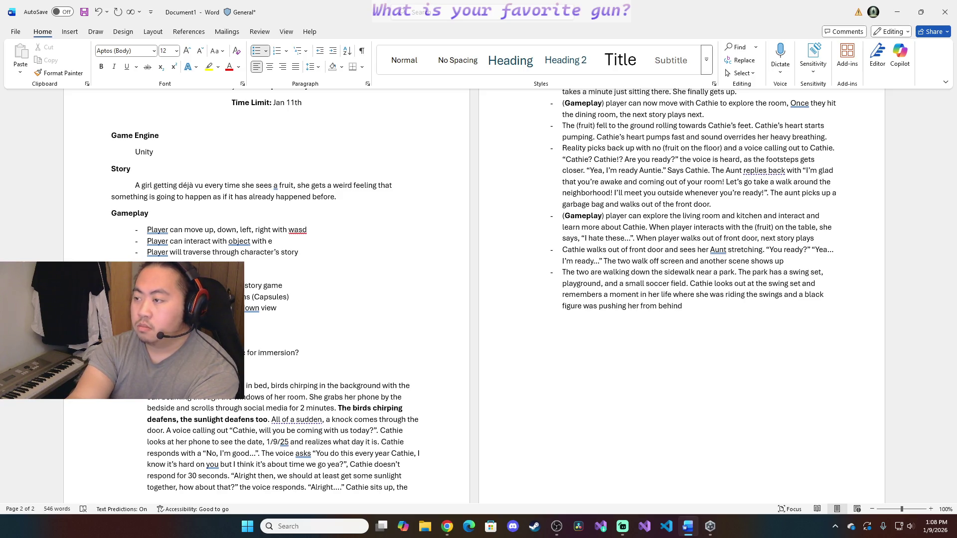
type(".")
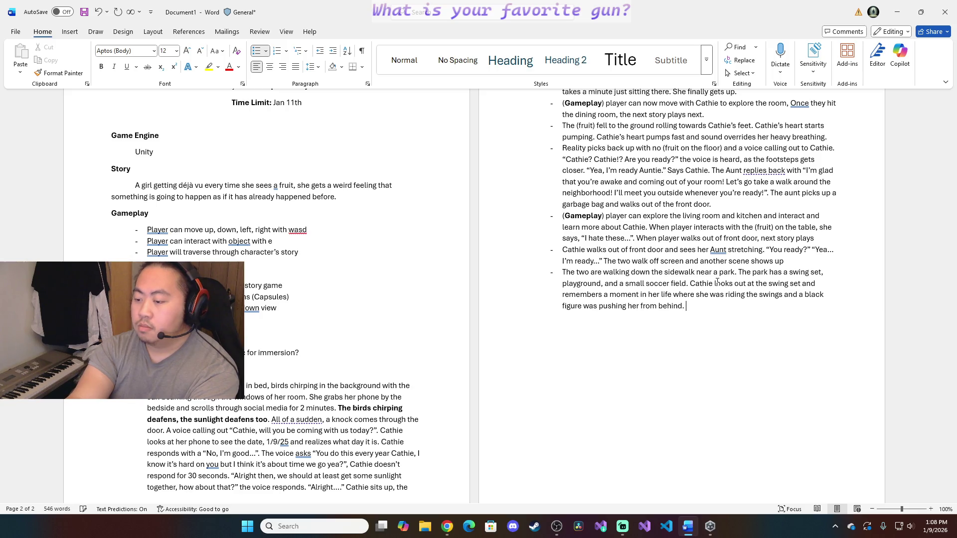
Add Cathie's memory of a black figure pushing her on the swings, then start a bold Flashback bullet
key("Return")
type("(")
key("ctrl+b")
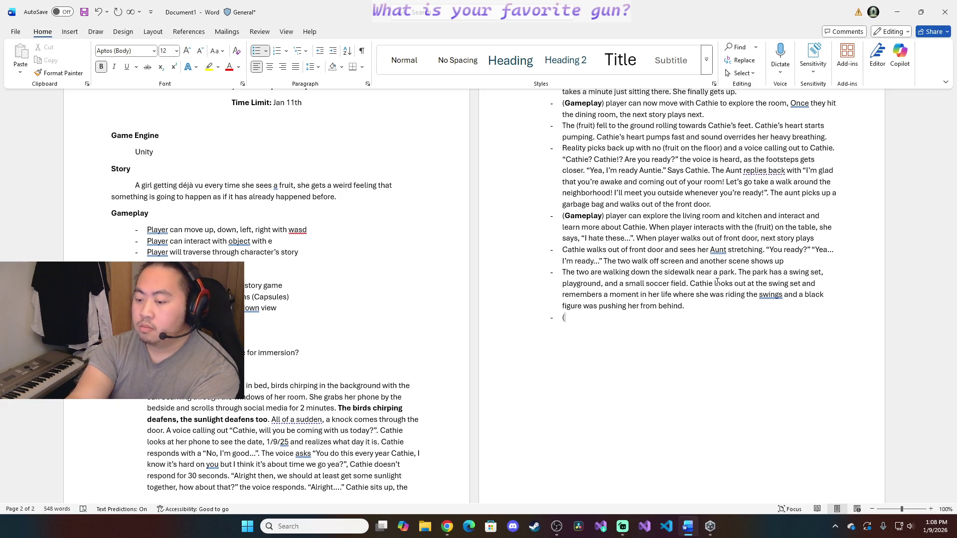
type("Flashback")
Complete the (Flashback) bullet with "Higher! Higher!" and "Alrighty, Cat! Here we go!"
key("ctrl+b")
type(")")
type(" \"")
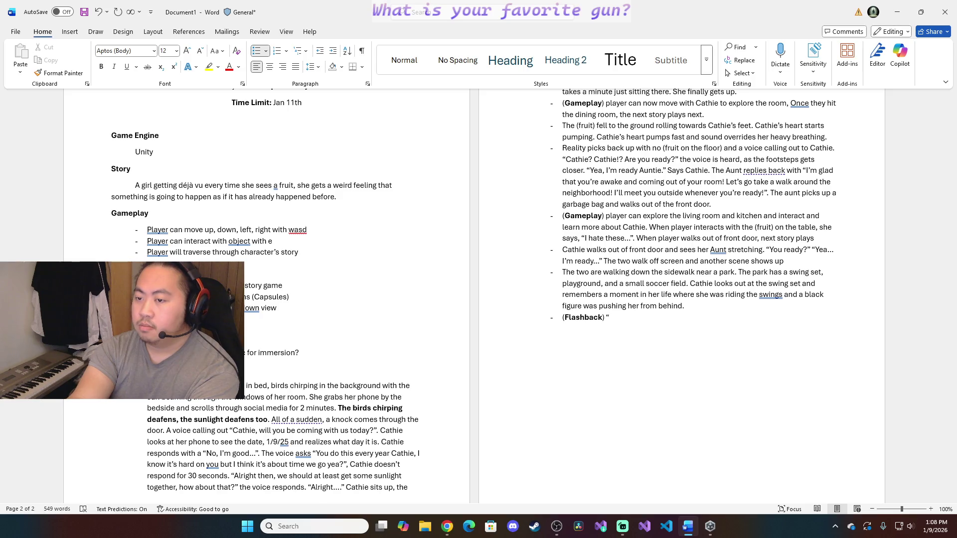
type("Higher")
type("! high")
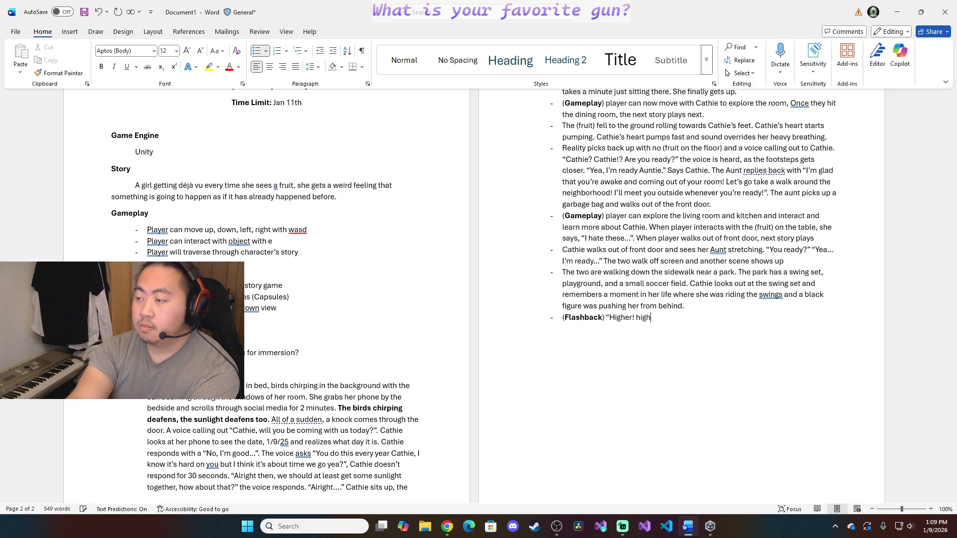
type("er")
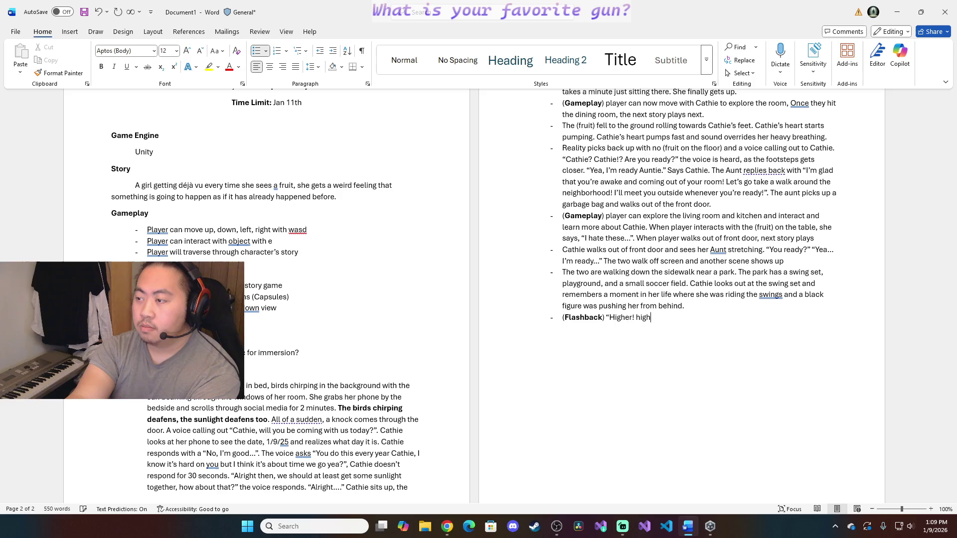
key("BackSpace")
key("BackSpace")
key("BackSpace")
type("Higher!")
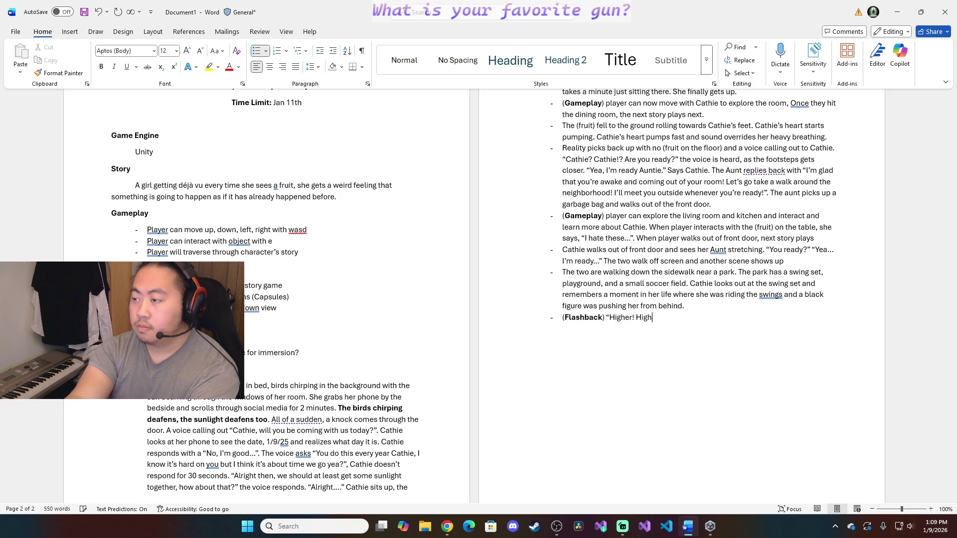
type("\"")
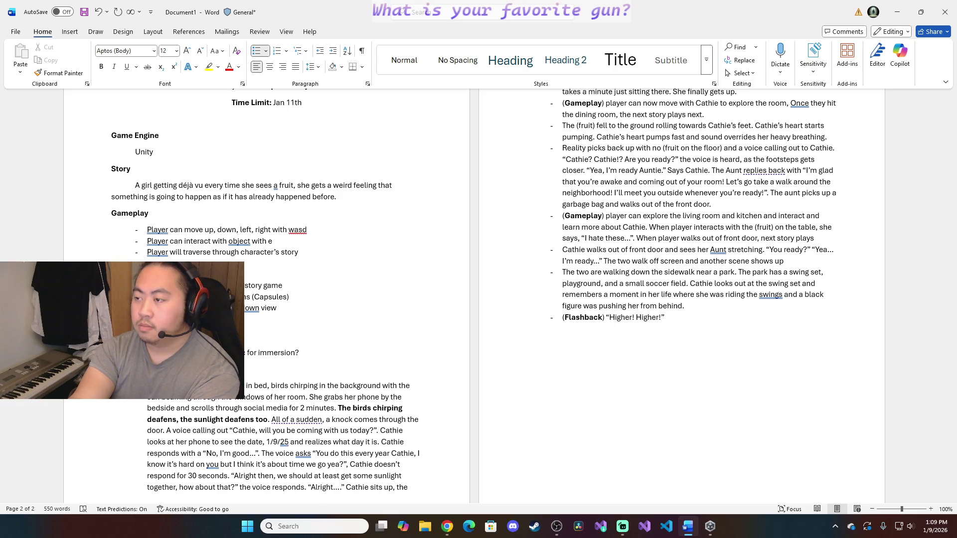
type("\"")
type("Alrighty,")
type("Cathie,")
key("BackSpace")
key("BackSpace")
key("BackSpace")
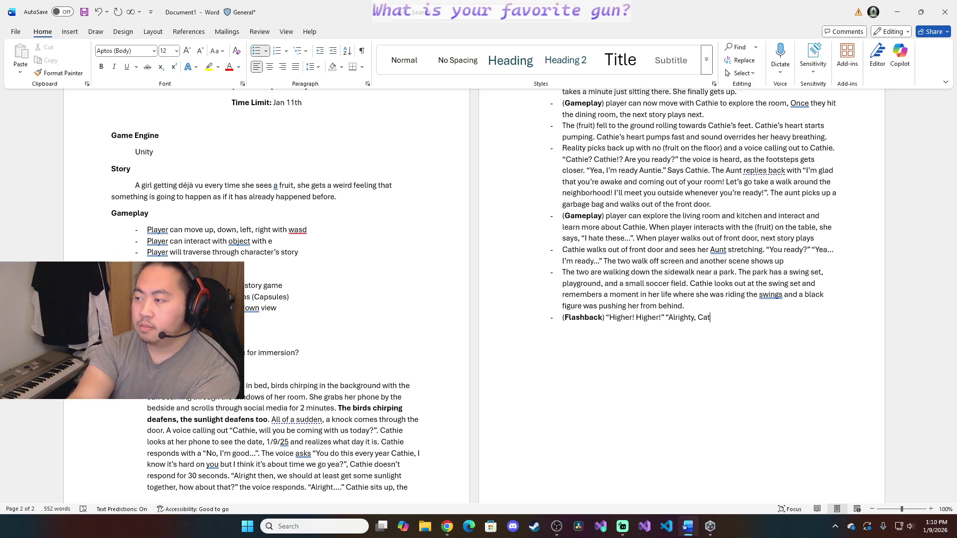
type("! Here we go")
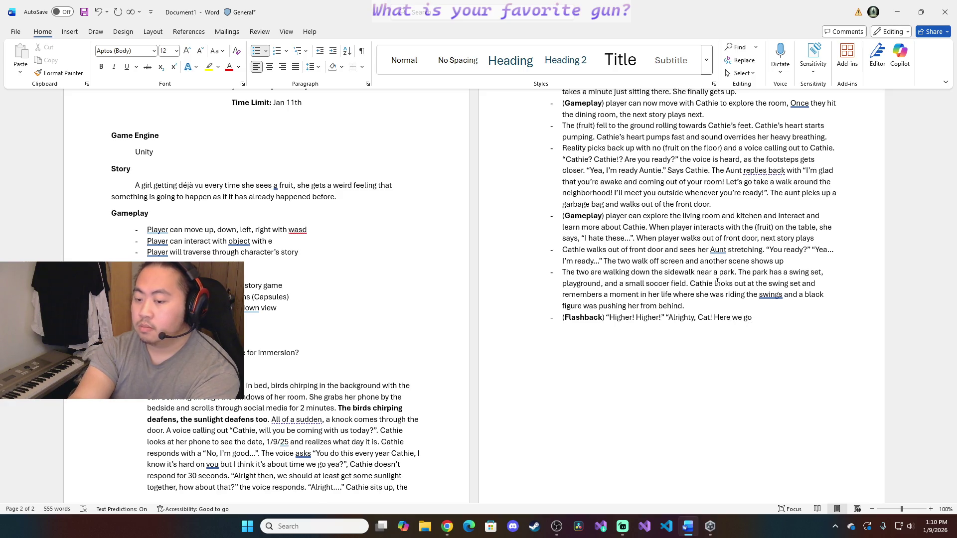
type("!")
type("\"")
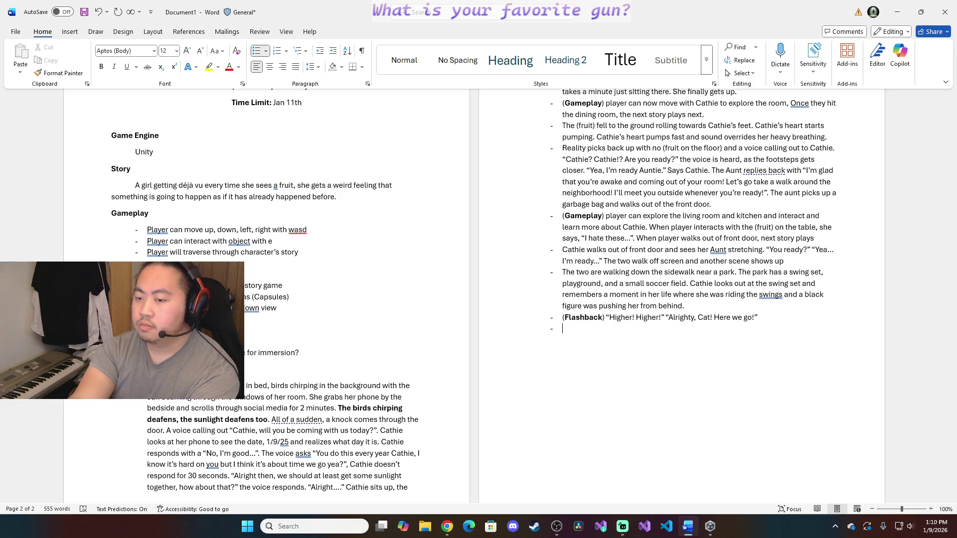
type("Cathie")
type("looks forward down the side ")
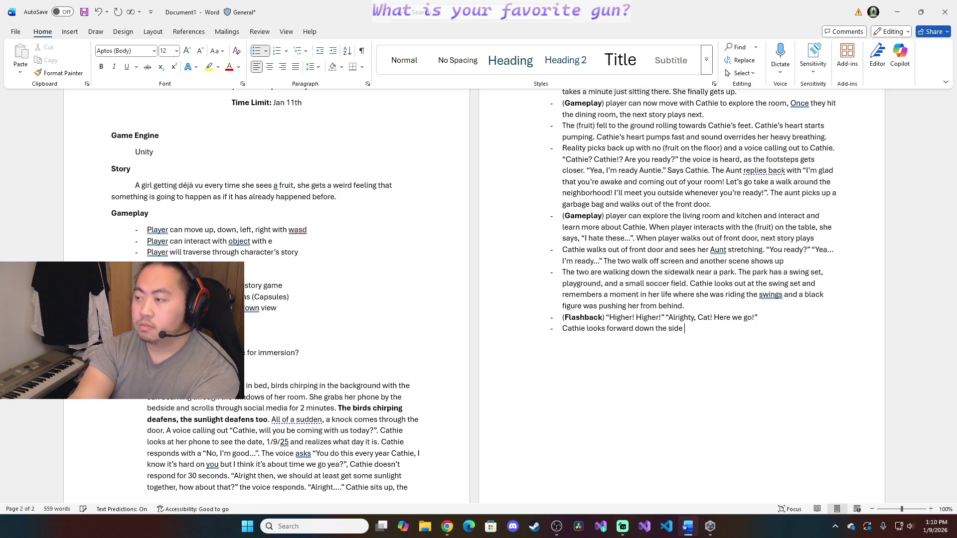
type("walk and ")
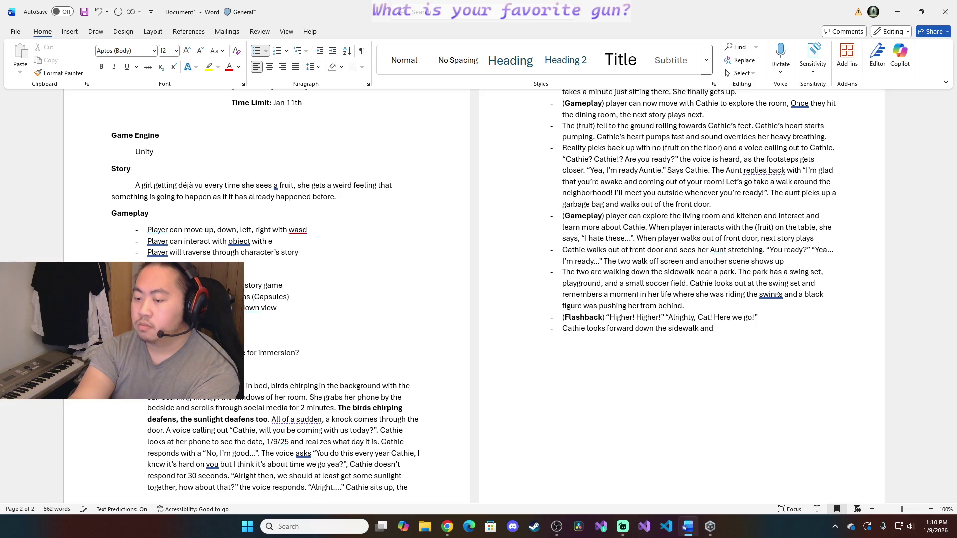
type("a")
type(" (")
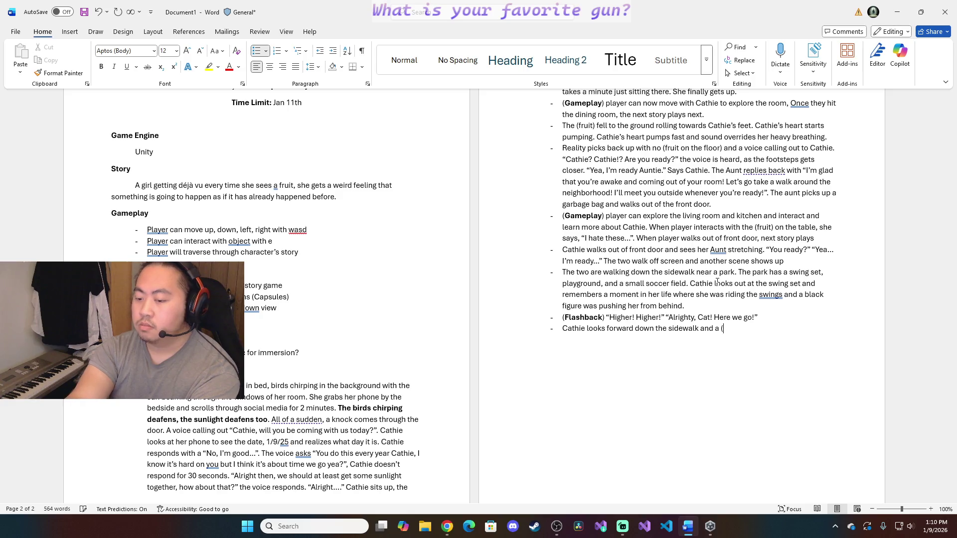
type("fruit) rolls")
type(" to her feet")
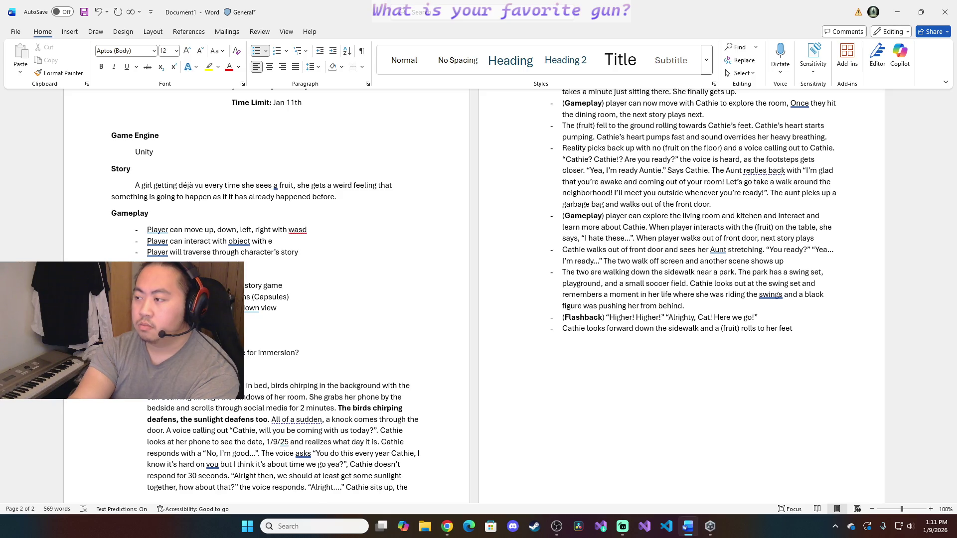
type(".")
type("(")
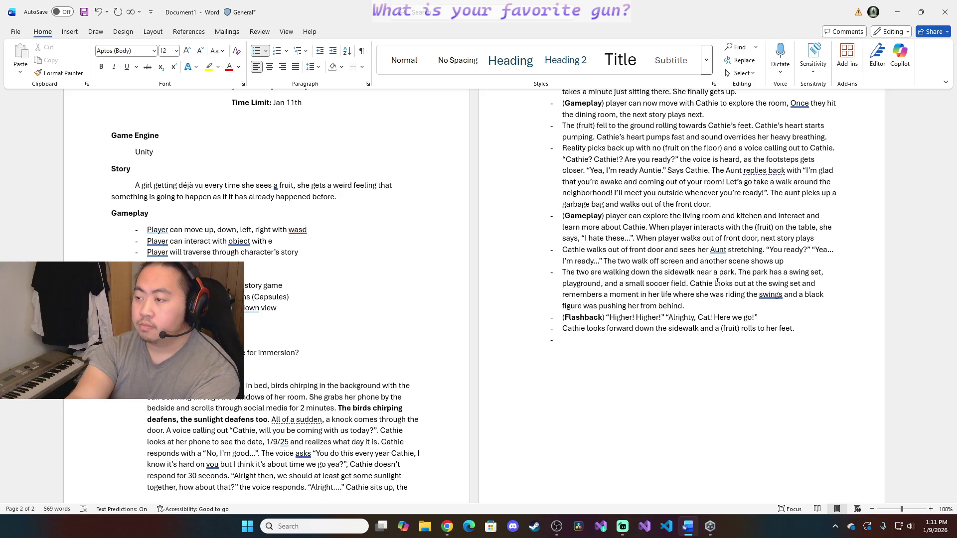
Add the bullet where Cathie looks down the sidewalk and a (fruit) rolls to her feet, then start a bold Gameplay label
key("ctrl+b")
type("Gameplay")
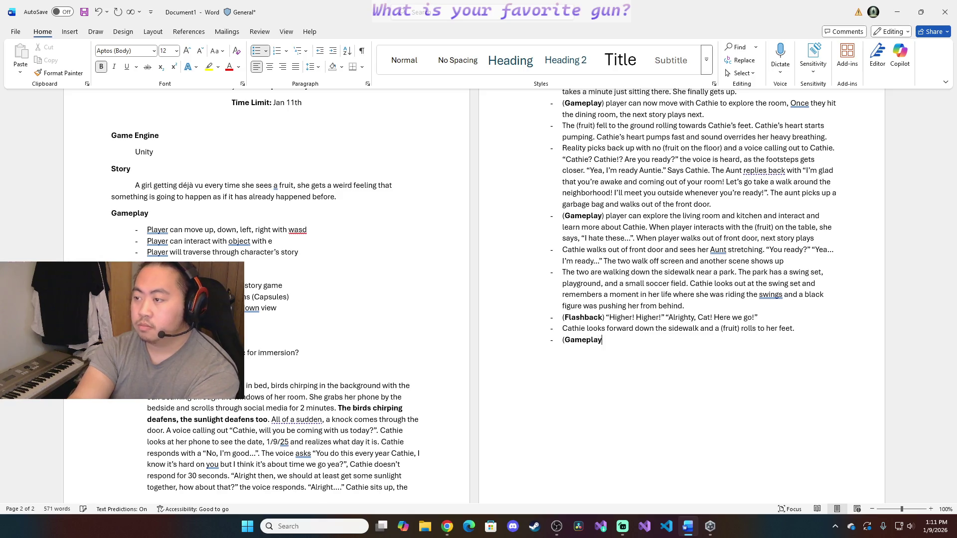
Close the bold (Gameplay) label on the newest bullet
key("ctrl+b")
type(")")
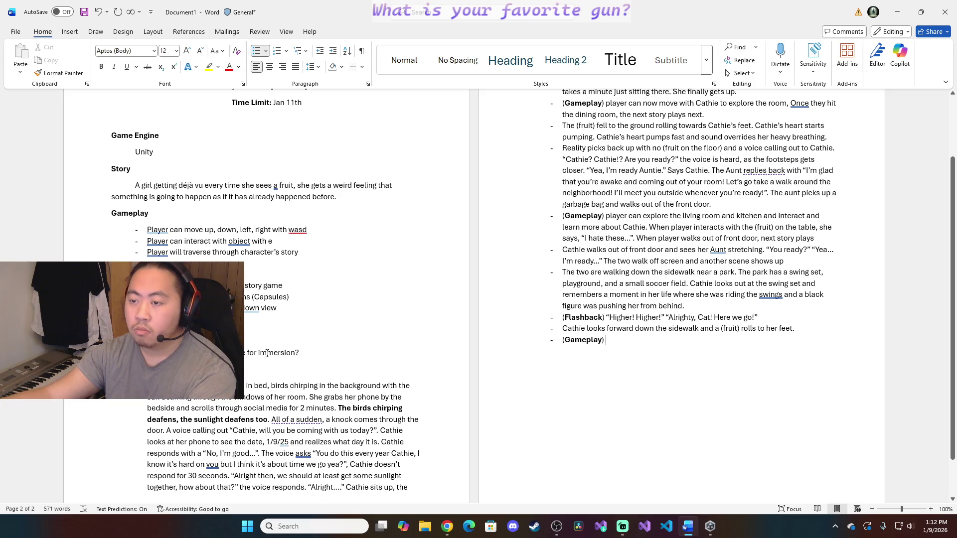
scroll(314, 351, "up", 1)
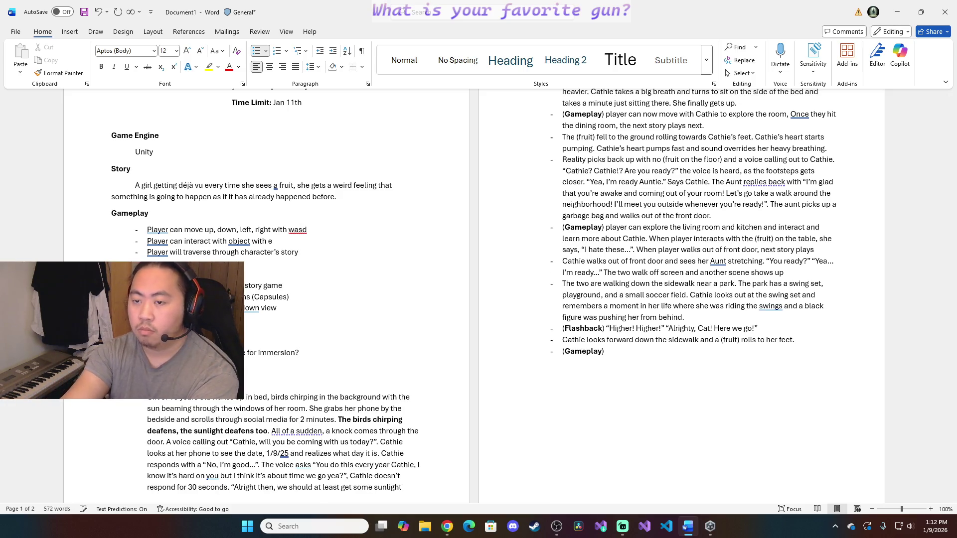
scroll(315, 351, "up", 1)
Add a line above the Storyboard heading, turn bold off and return to the bulleted list
key("ctrl+b")
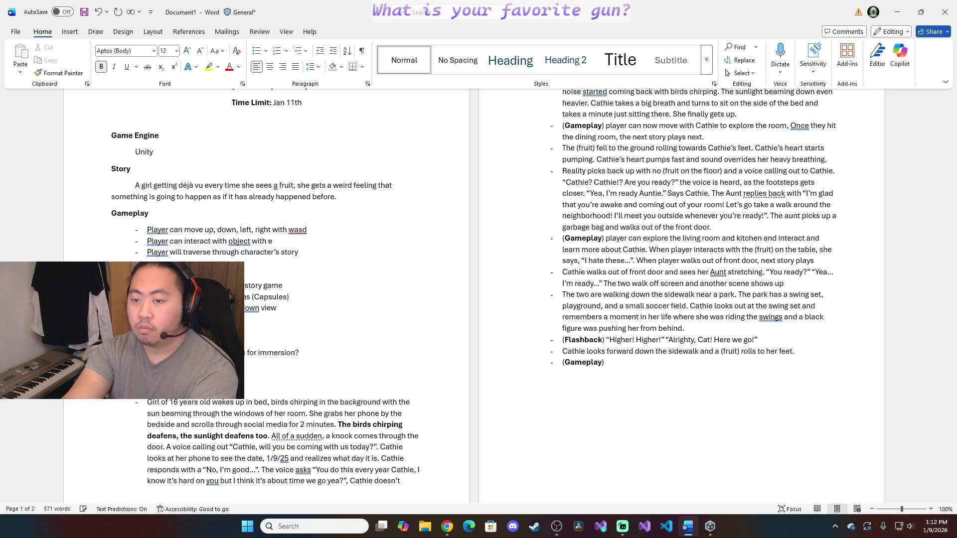
key("ctrl+z")
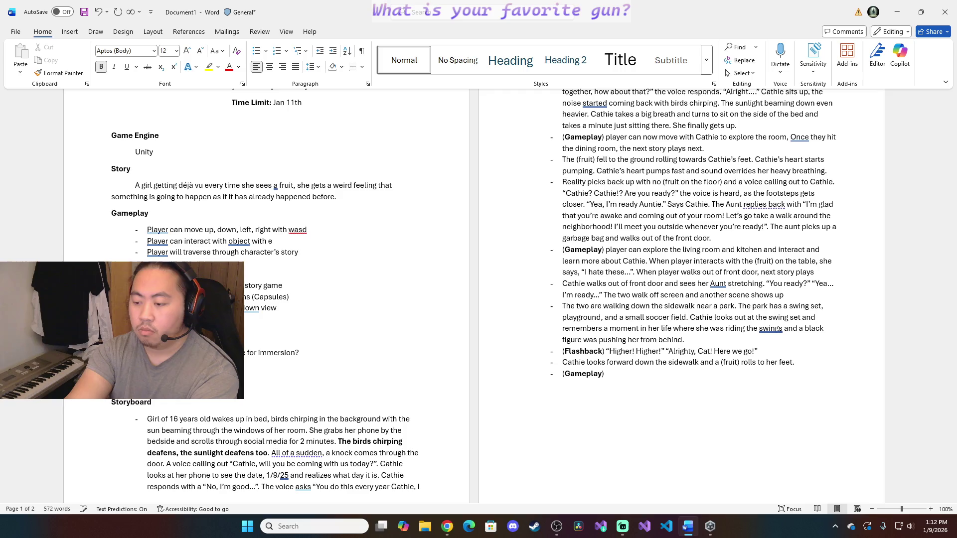
key("ctrl+b")
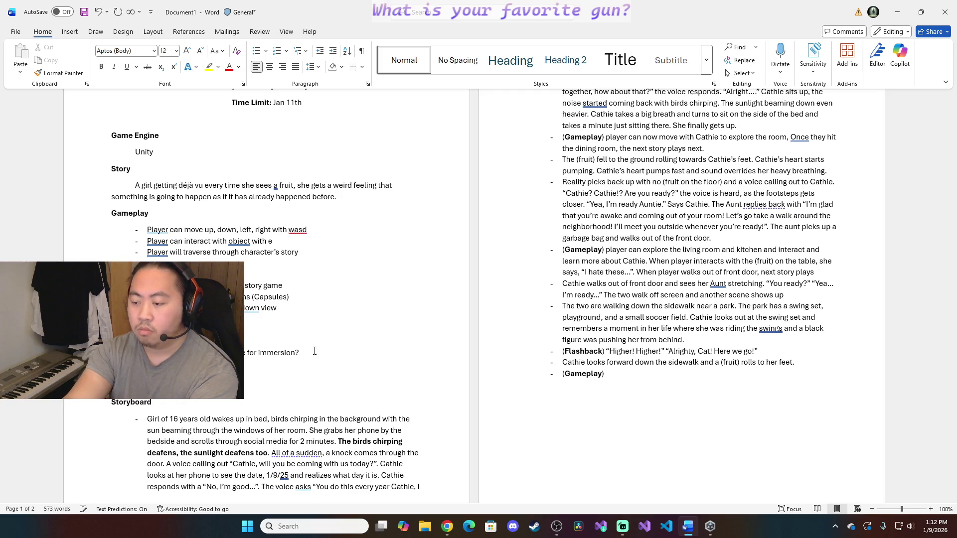
left_click(314, 351)
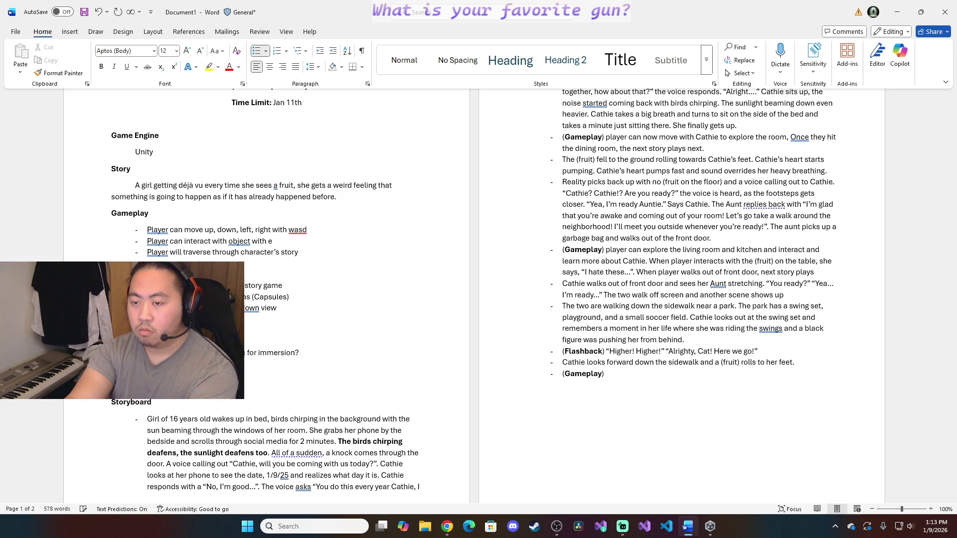
scroll(473, 291, "up", 1)
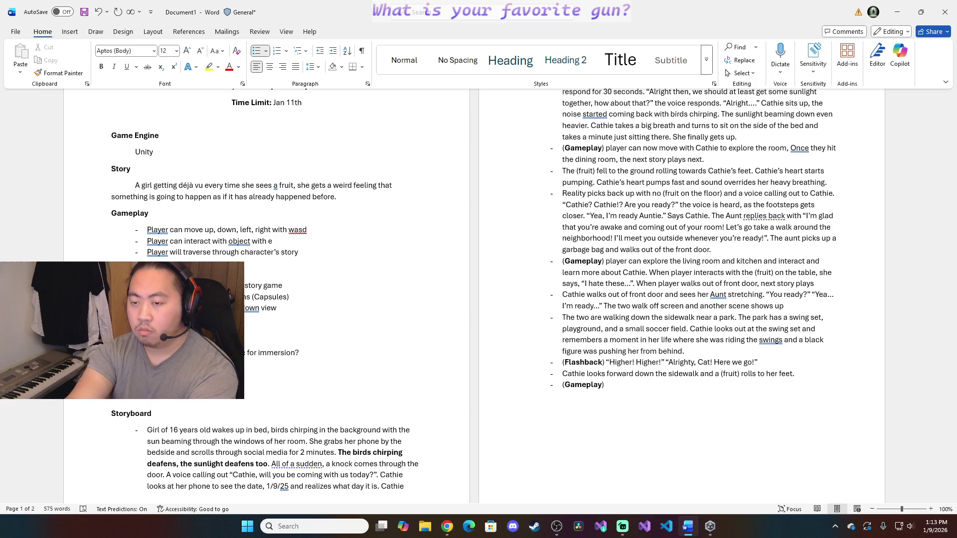
Add bullets under Cathie for her gender (girl) and her age
key("BackSpace")
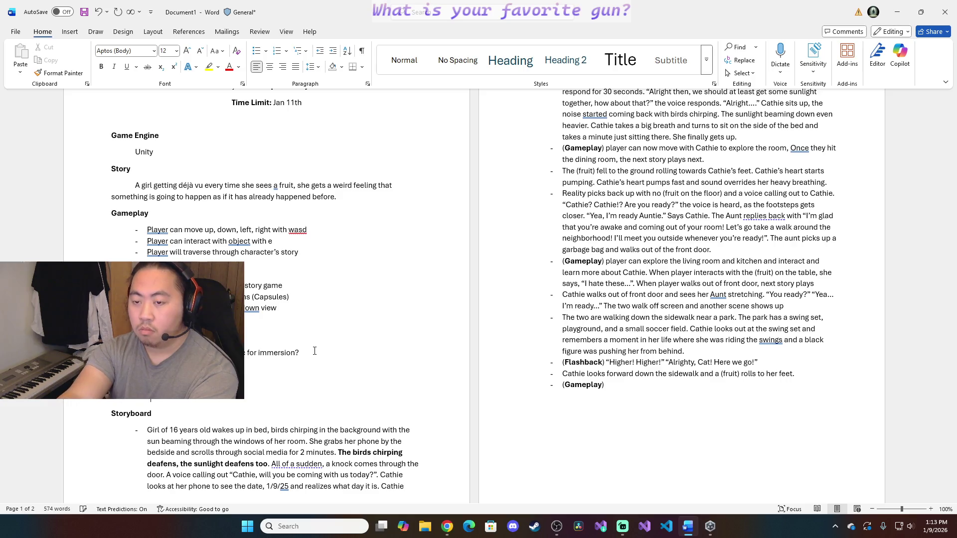
type("- 16 y")
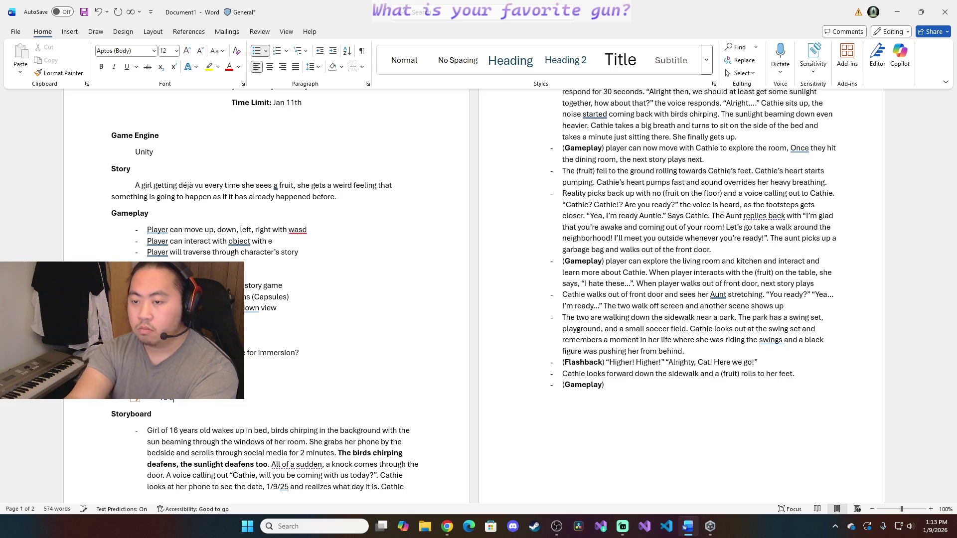
key("BackSpace")
key("BackSpace")
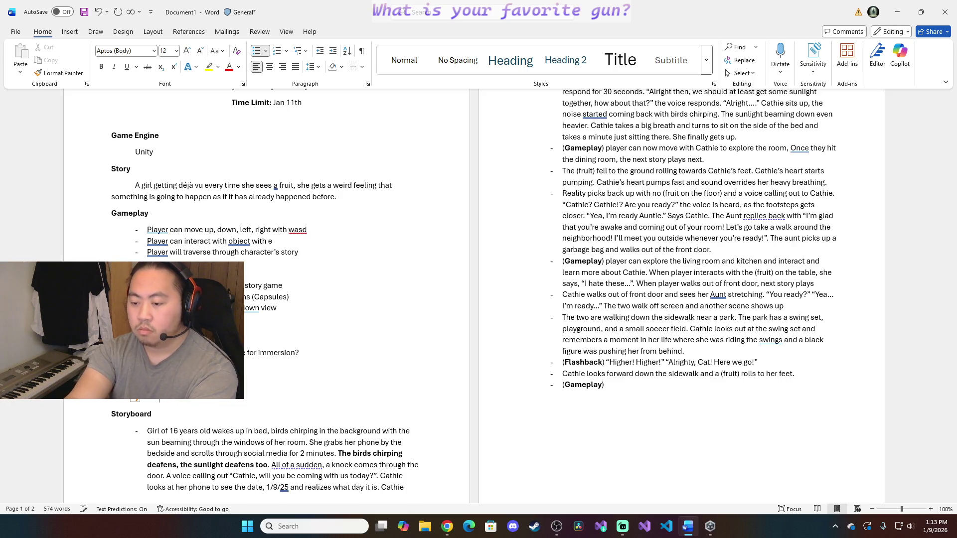
type("Cathie g")
type("irl")
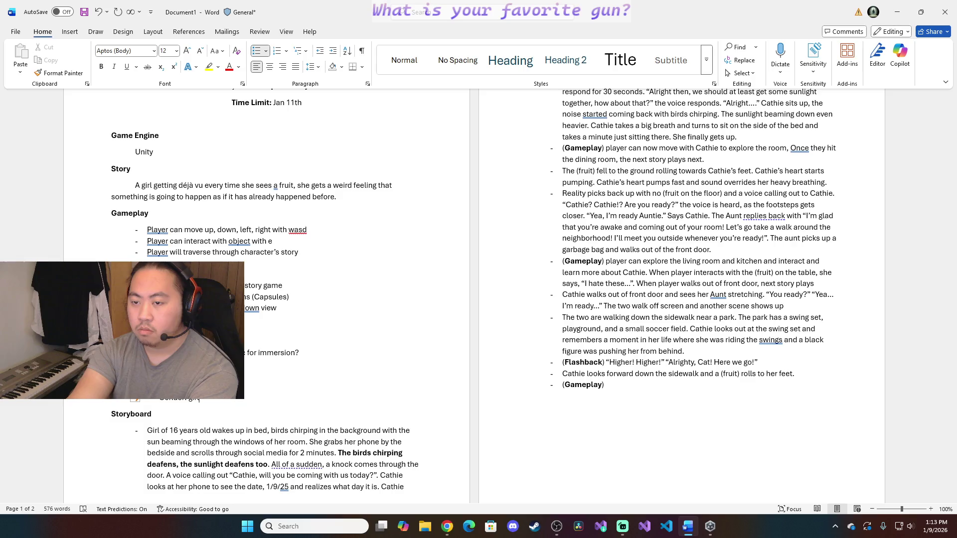
key("Return")
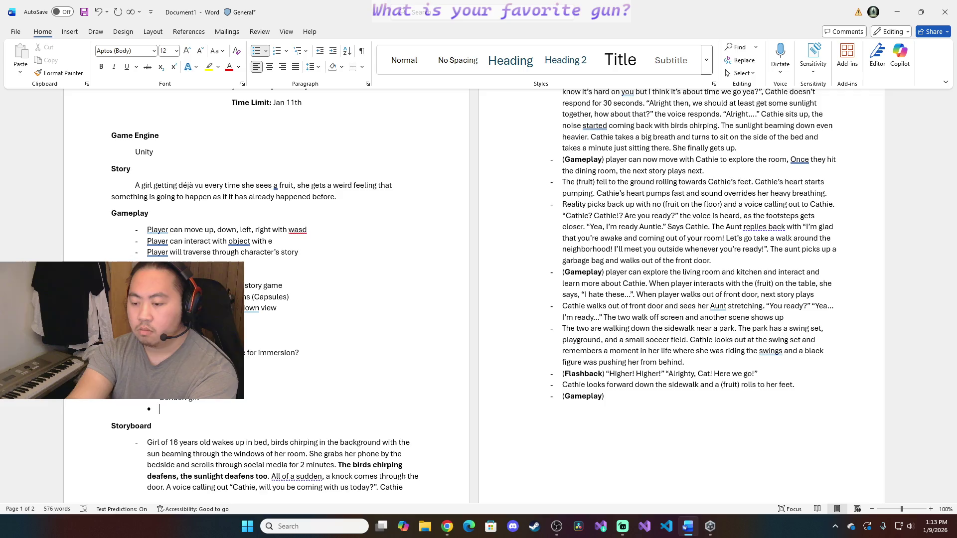
type("Age: 16")
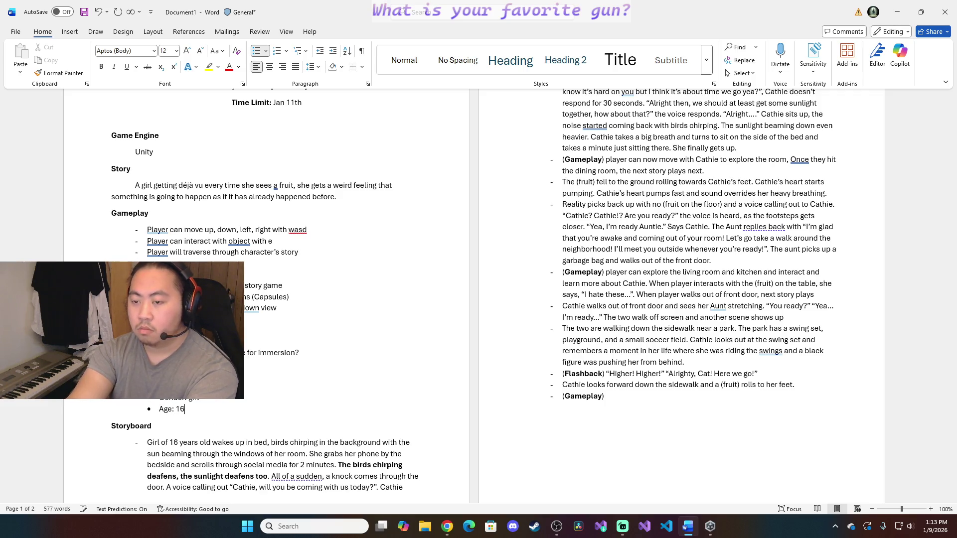
key("Return")
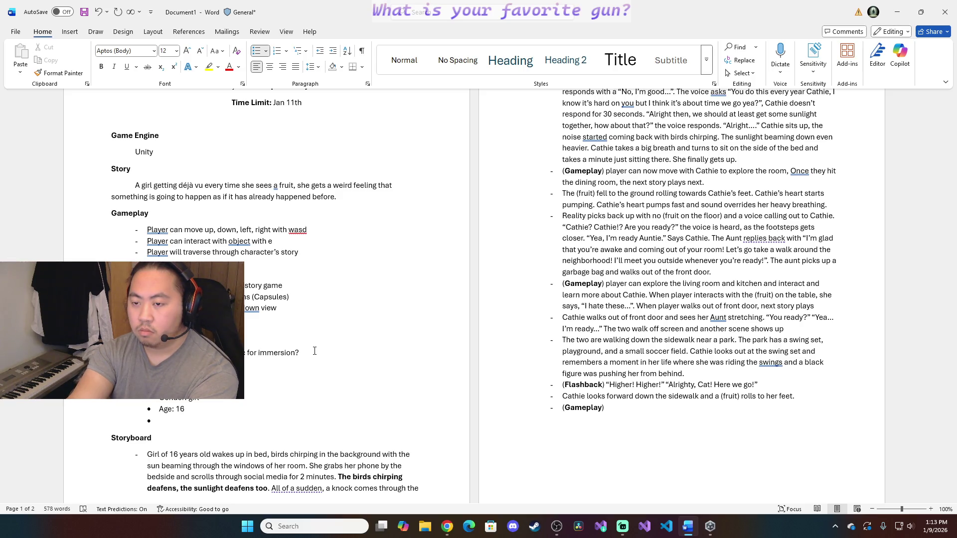
type("Personality: ha")
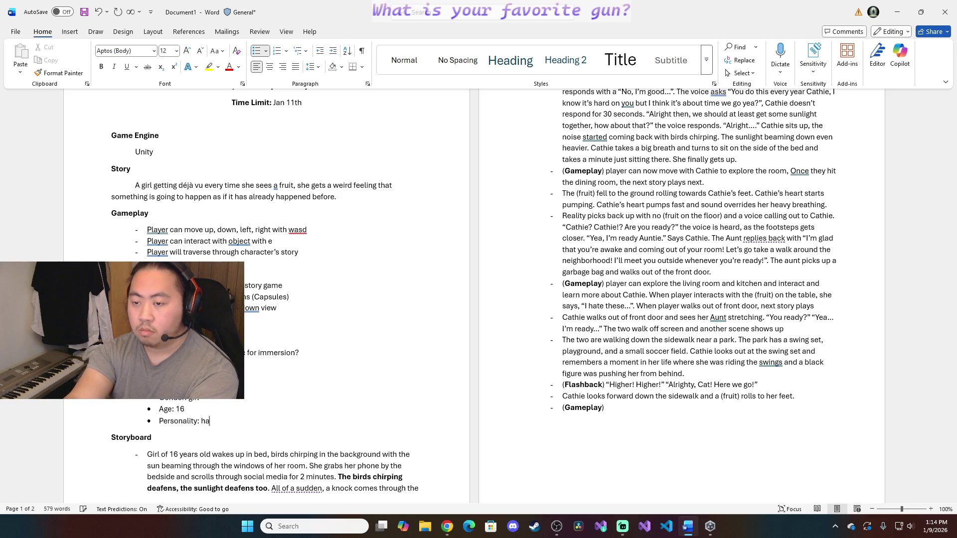
Write Cathie's Personality bullet as anger issues but caring, then start a Likes bullet
key("BackSpace")
type("Has anger issues but is caring.")
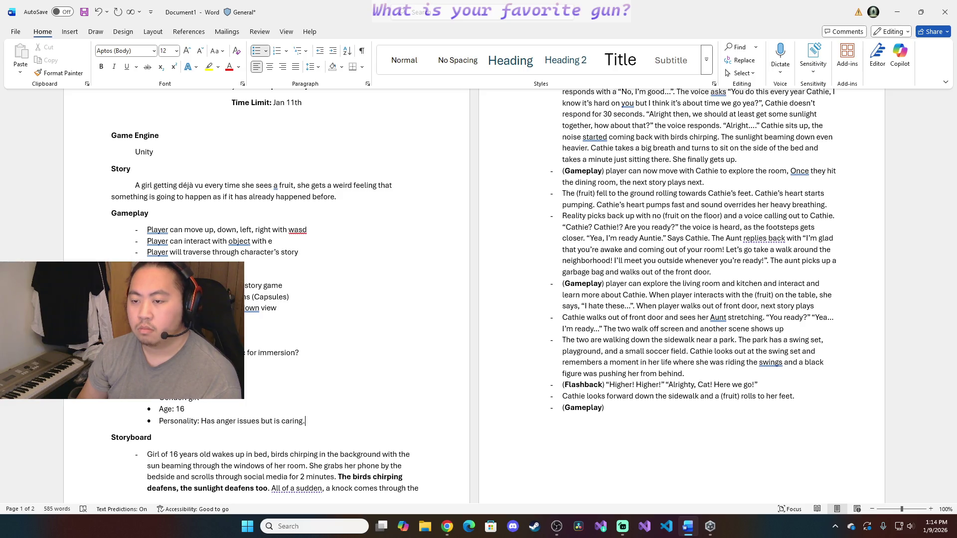
key("Return")
type("Lik")
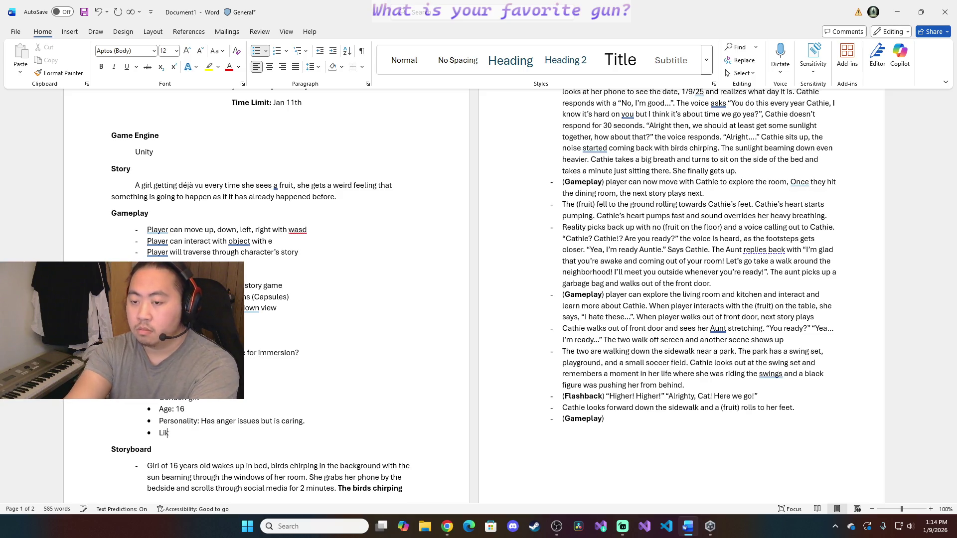
type("es:")
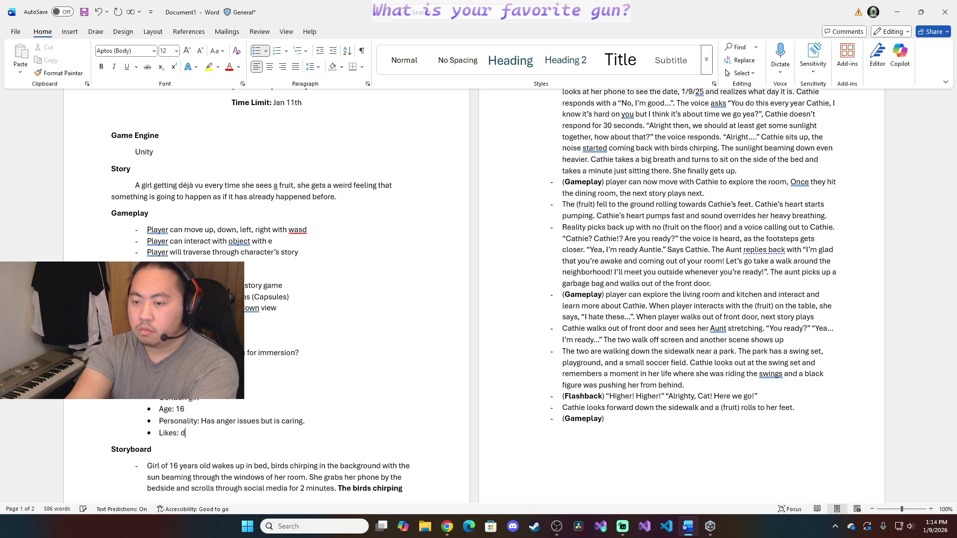
List Cathie's likes as phone, pasta, dark clothing, music and start a Dislikes bullet
key("BackSpace")
type(":")
type("Phone")
type(",")
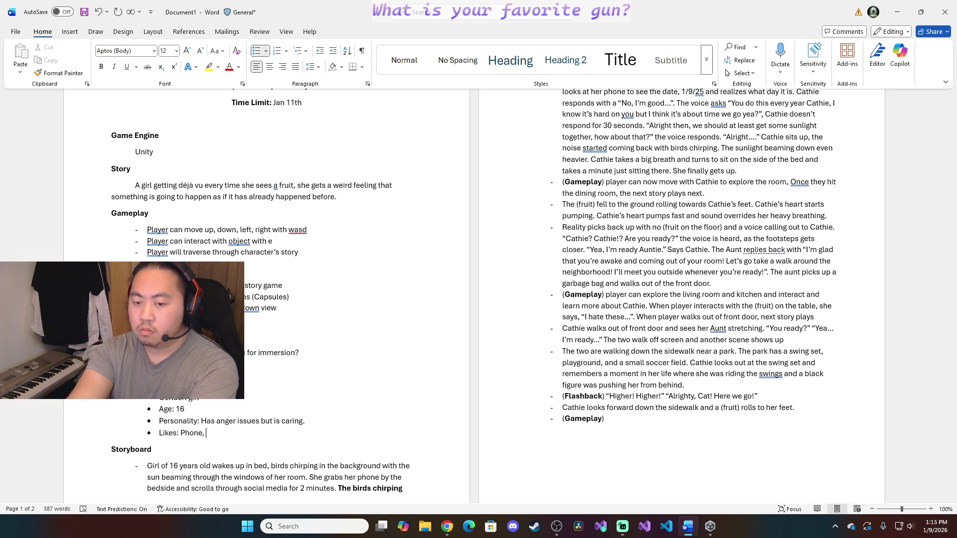
type("pasta,")
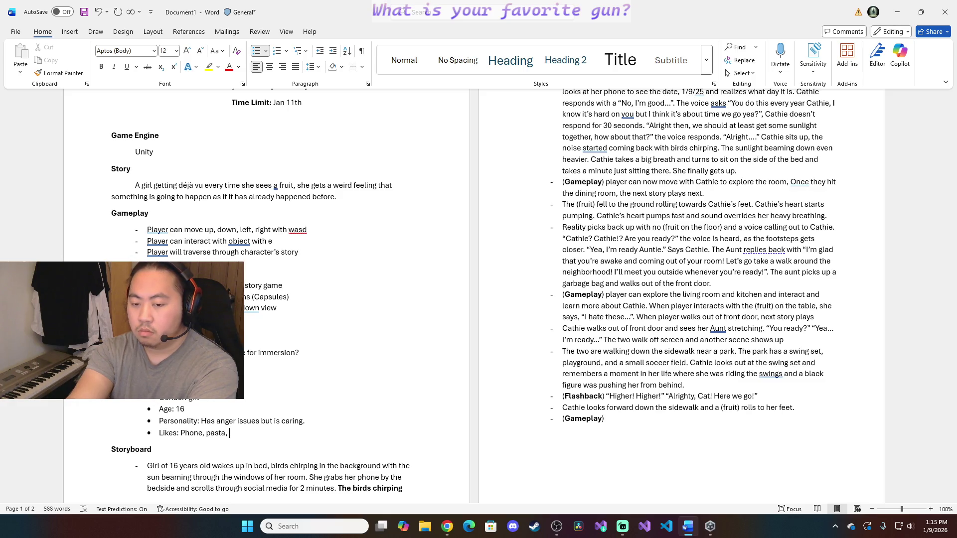
type("dark clothing,")
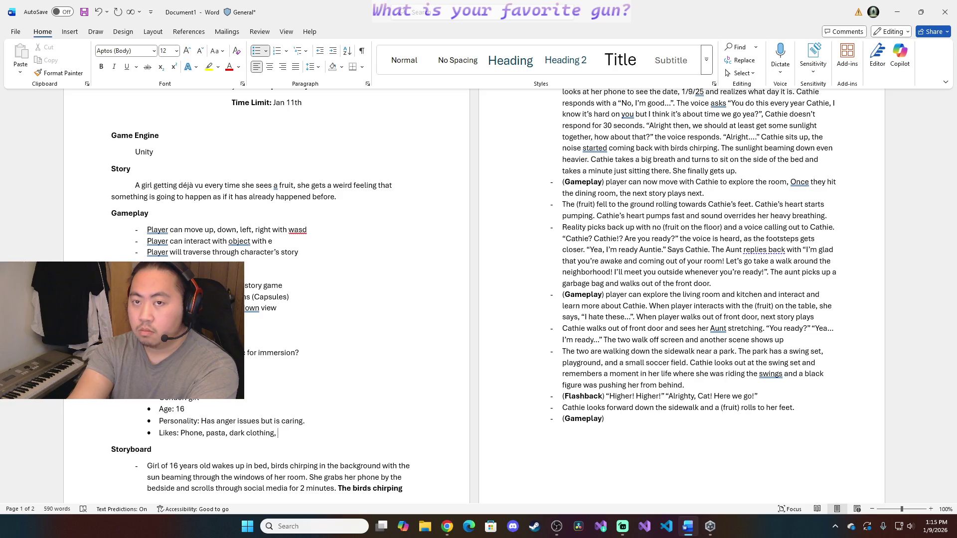
type("music,")
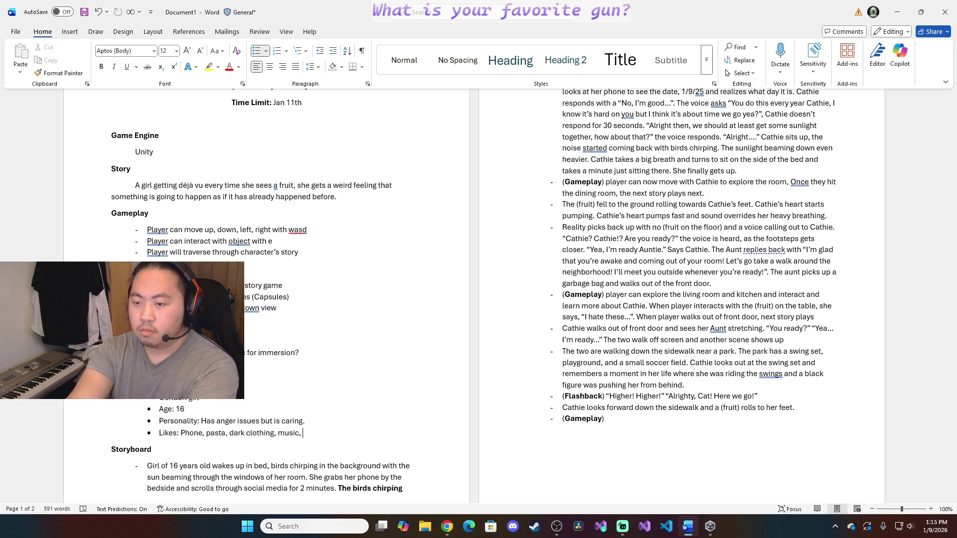
key("BackSpace")
key("BackSpace")
key("Return")
type("Dislikes:")
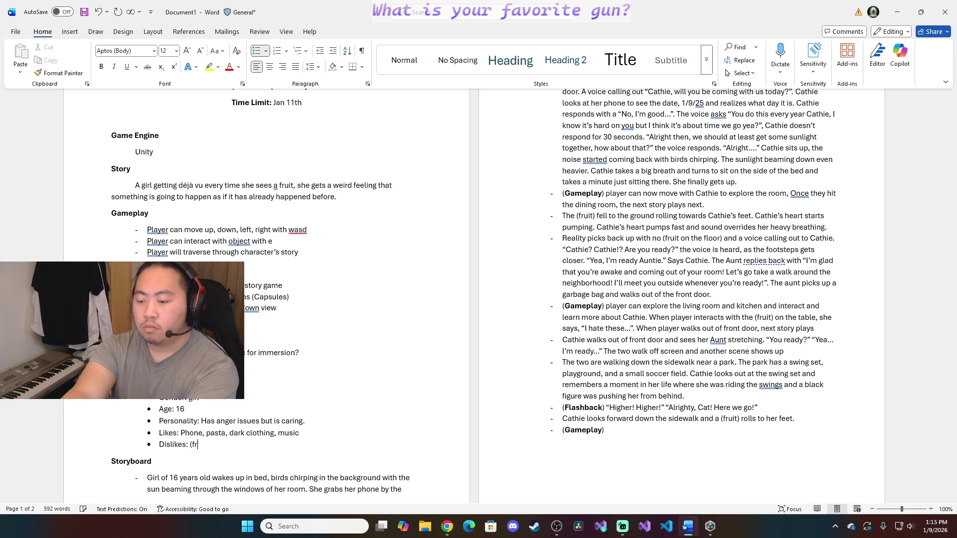
type("(fruit)")
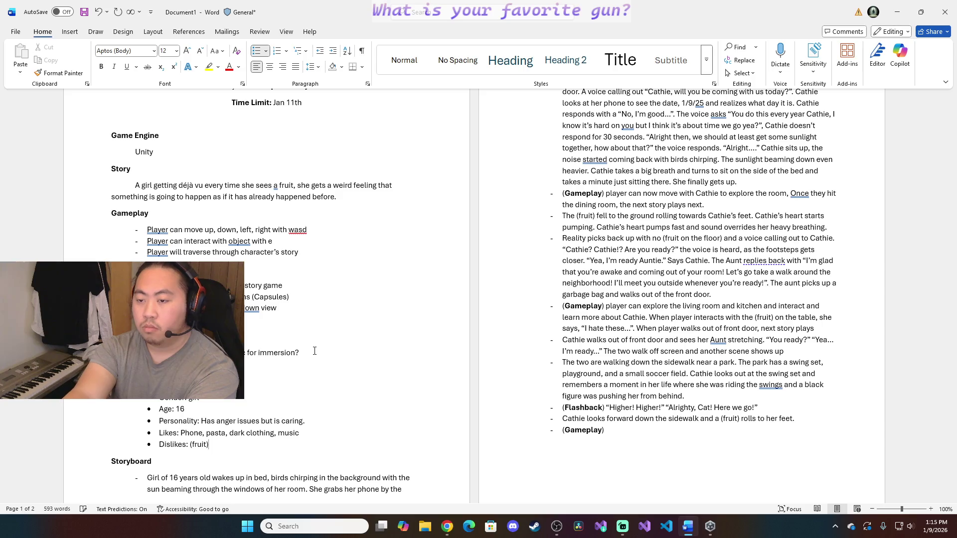
type(",")
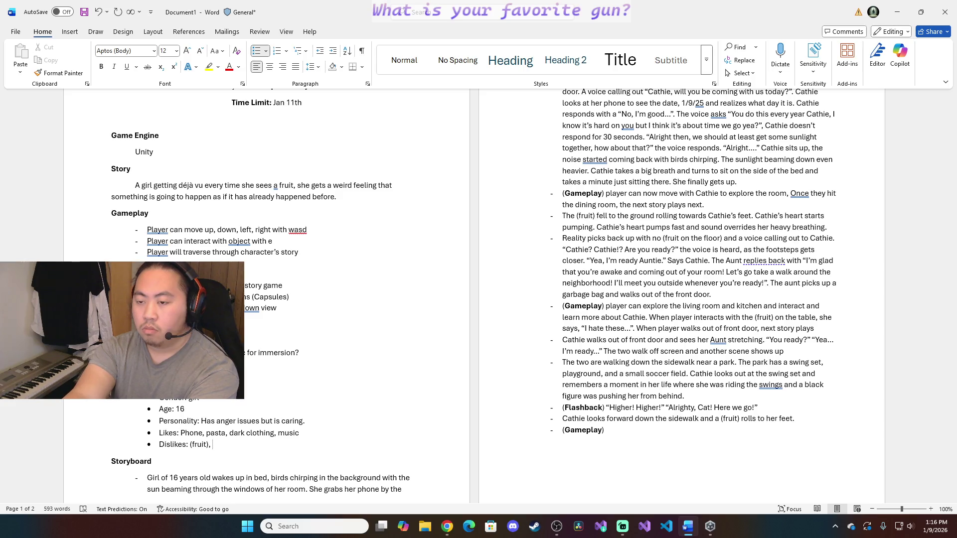
Record Cathie's dislikes as (fruit), vegetables and end the bullet list
key("BackSpace")
key("BackSpace")
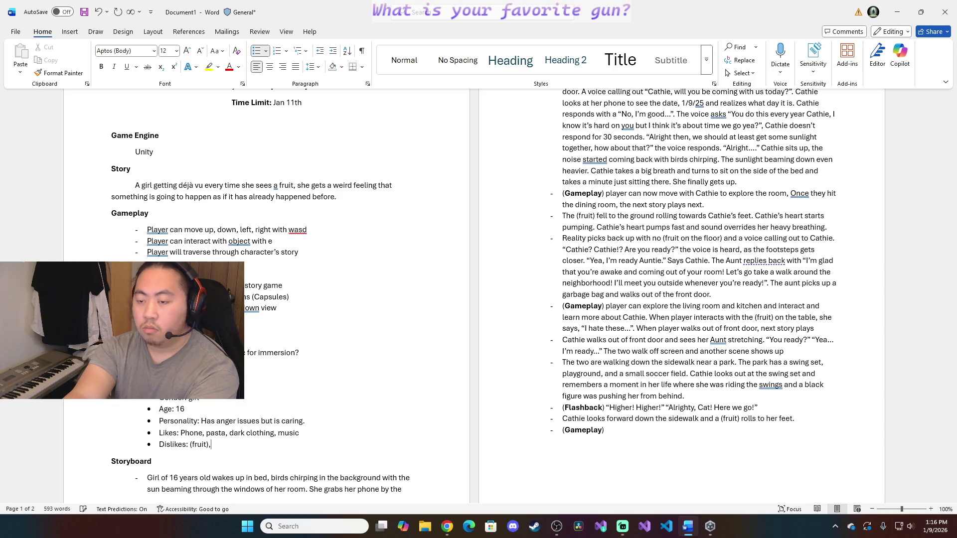
type("Ve")
key("BackSpace")
key("BackSpace")
type("vegetables")
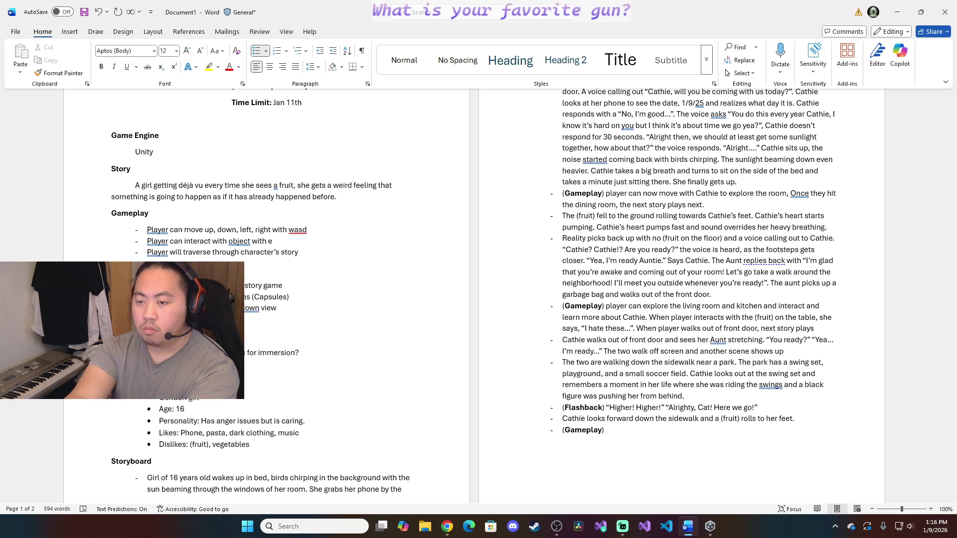
key("Return")
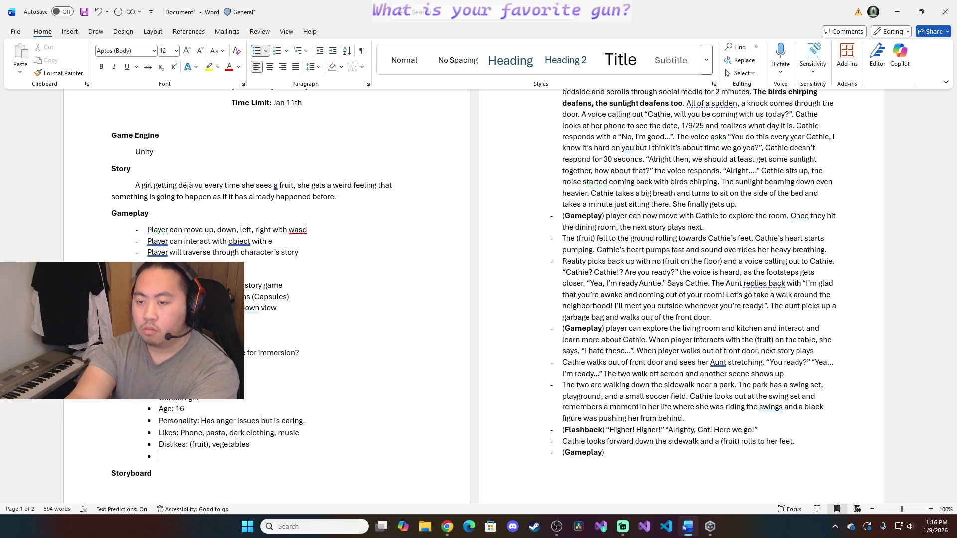
key("Return")
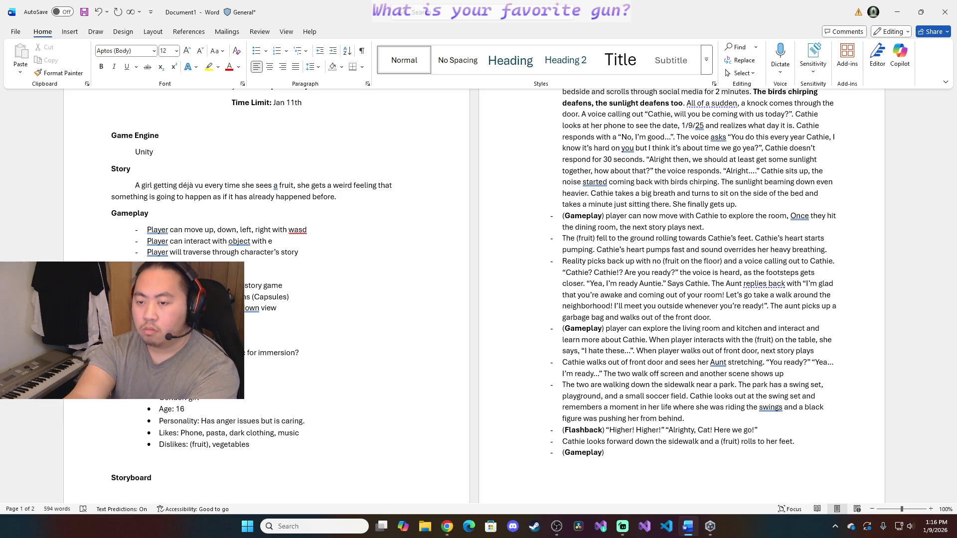
type("-")
type(" Cathie")
type(" (young)")
Start a 'Cathie (young)' character entry with an indented sub-item beneath it
key("Return")
key("BackSpace")
type("*")
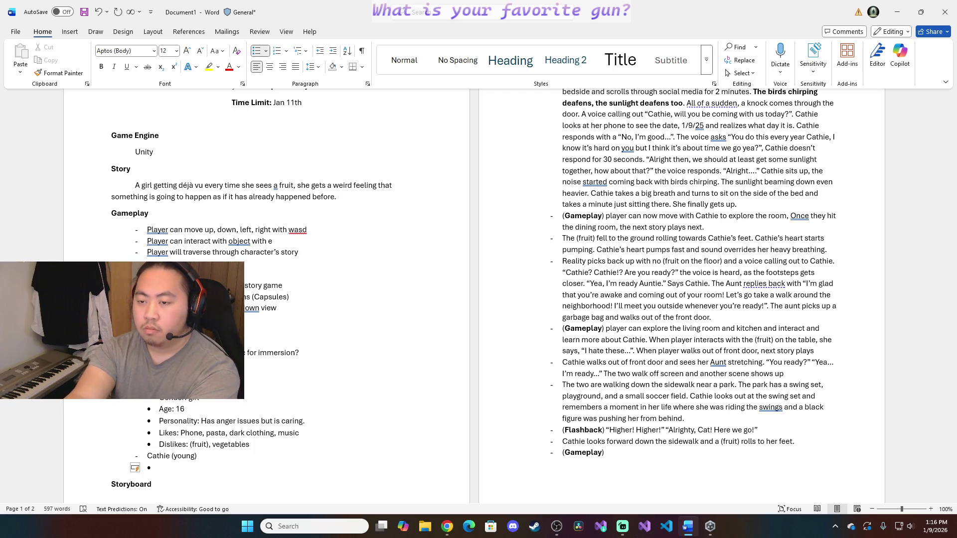
type(" Age: 1")
Give young Cathie Age: 6 and begin her Personality bullet as cheerful, happy
key("BackSpace")
type("6")
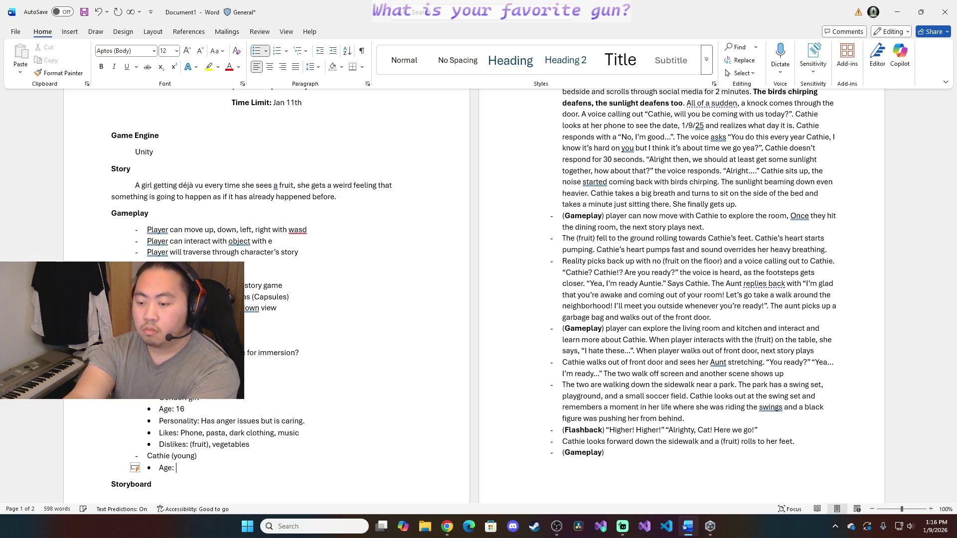
key("Return")
type("Personality")
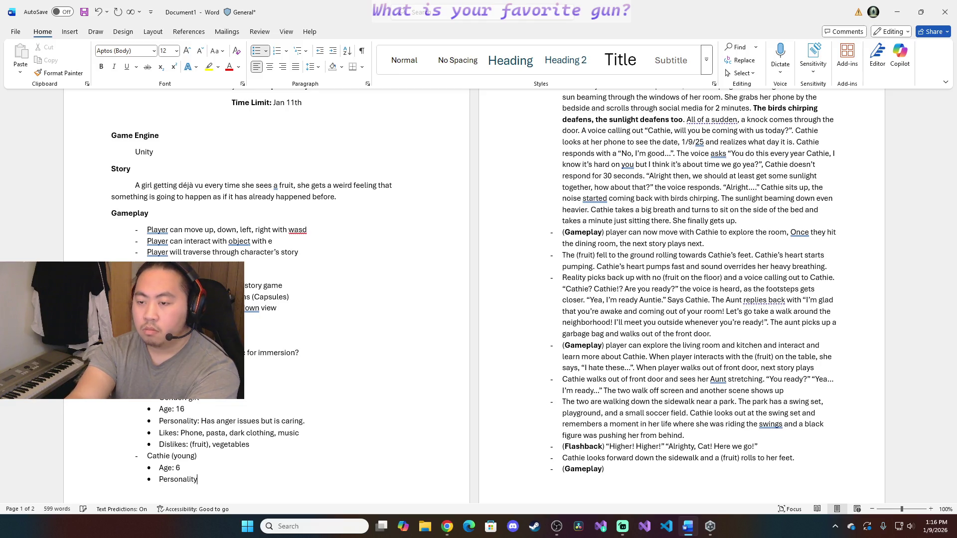
type(": Cheerful")
type(",")
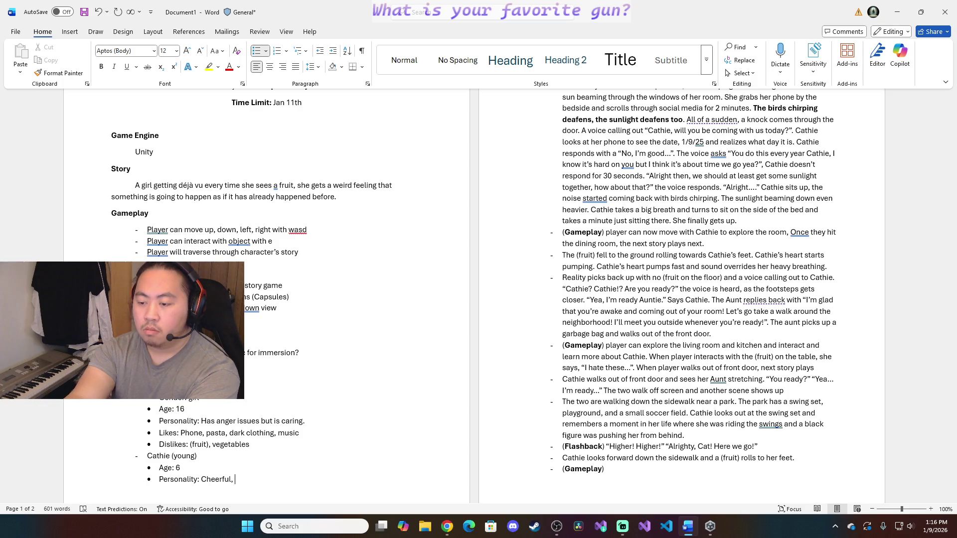
type("happy,")
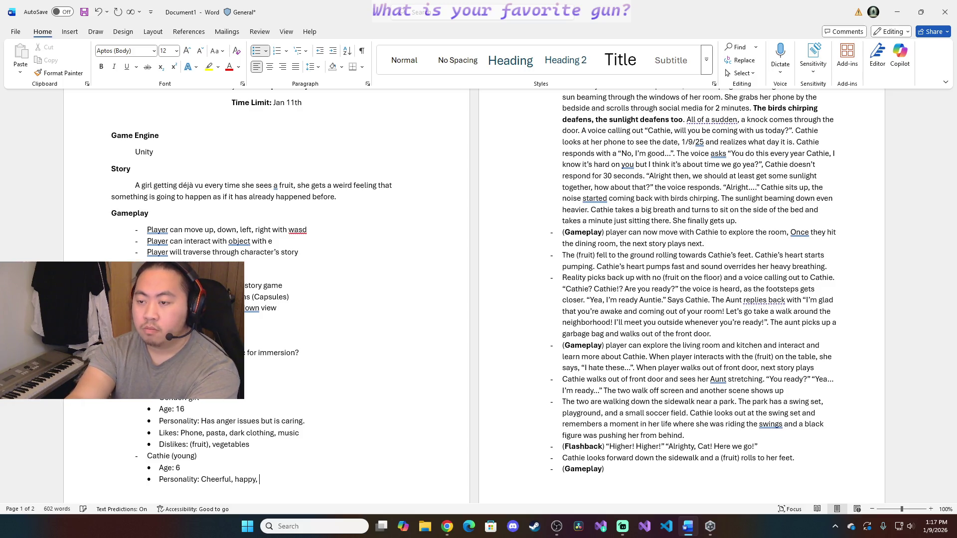
Append Brooding to Cathie's personality after caring, checking the word in the browser
left_click(307, 423)
type("Dark")
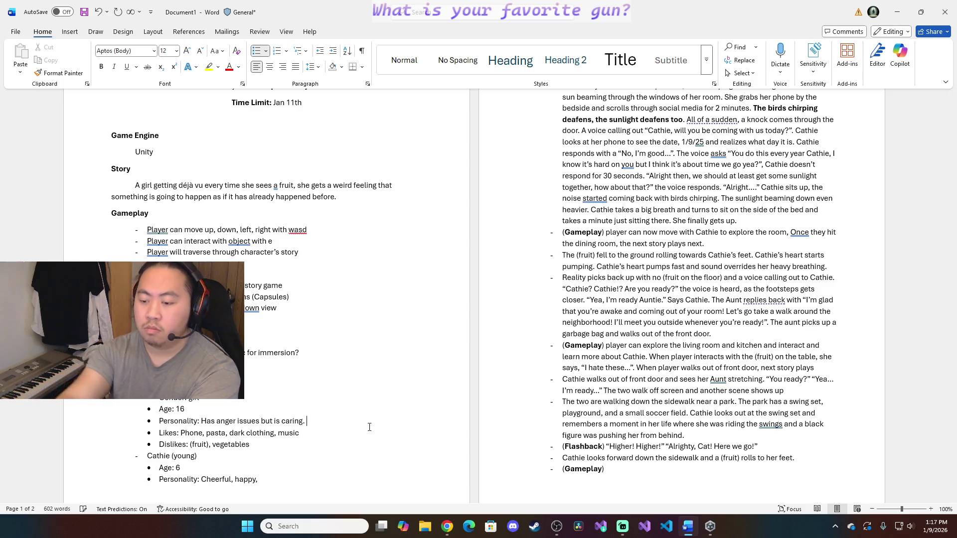
key("BackSpace")
key("BackSpace")
key("BackSpace")
key("BackSpace")
type("Brooding")
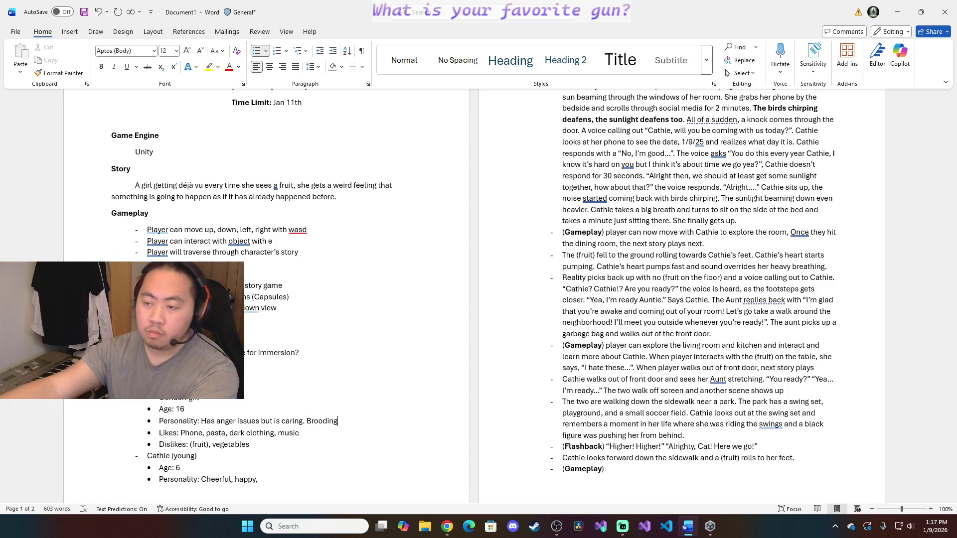
key("alt+Tab")
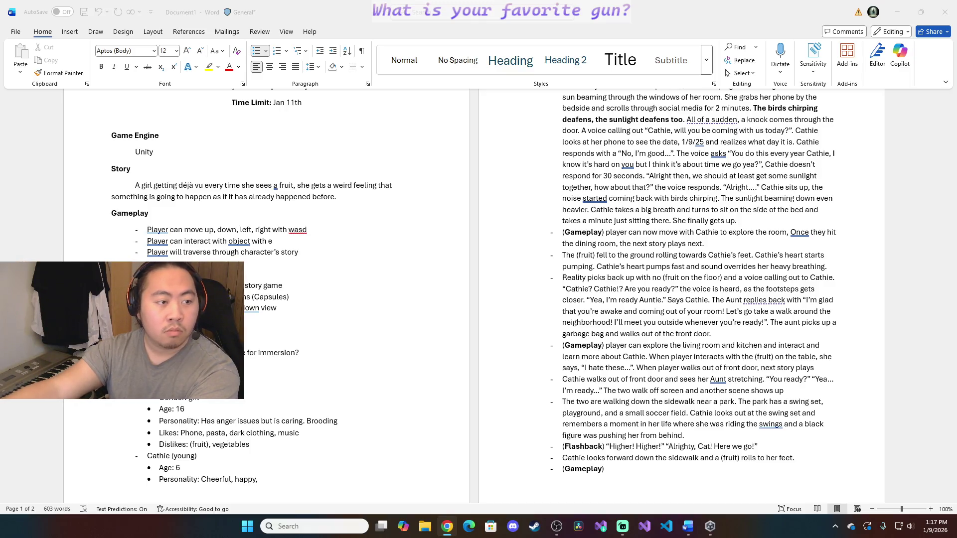
key("alt+Tab")
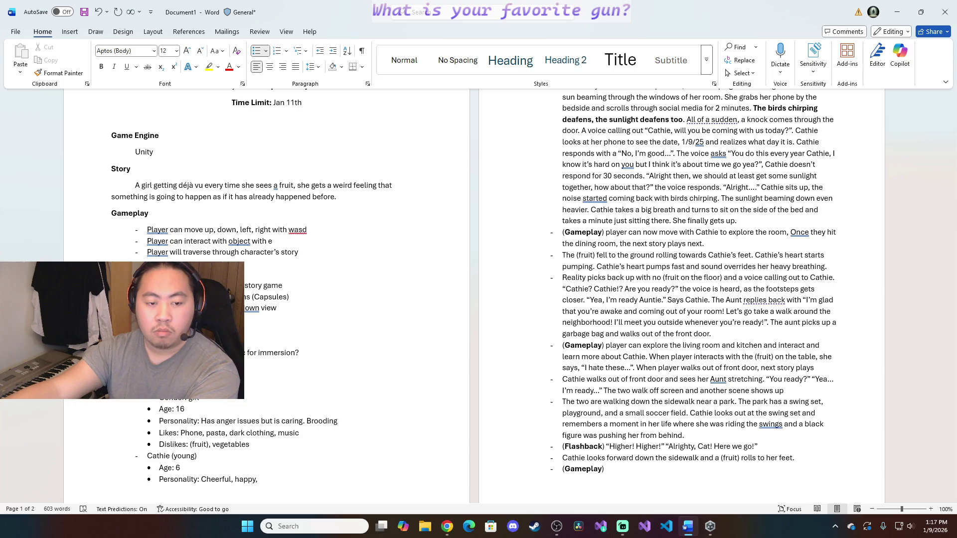
scroll(273, 410, "down", 1)
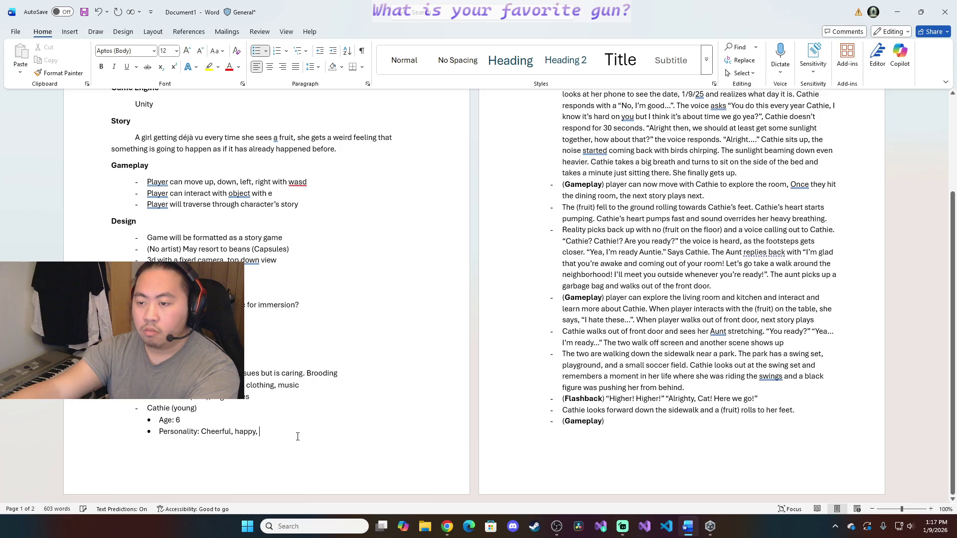
scroll(298, 436, "up", 2)
scroll(296, 436, "up", 1)
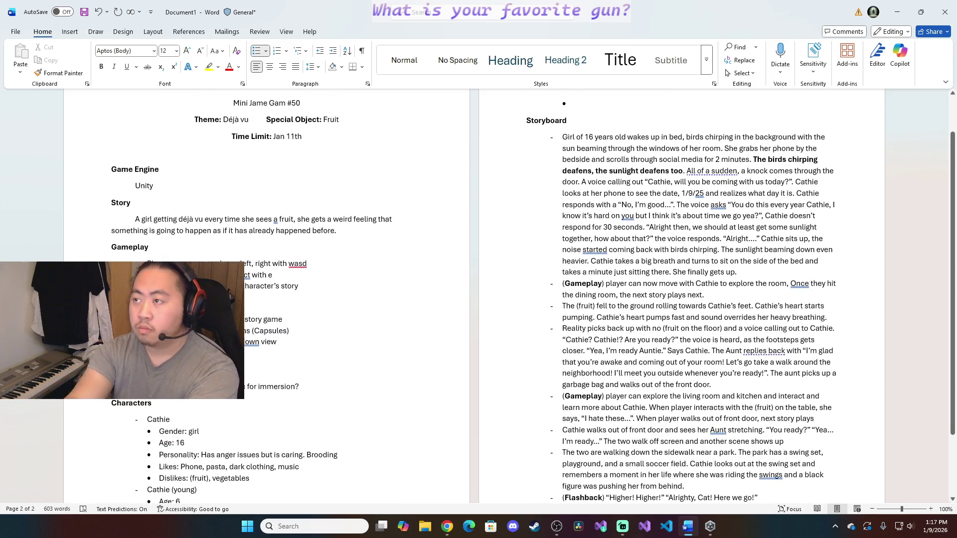
type("Likes")
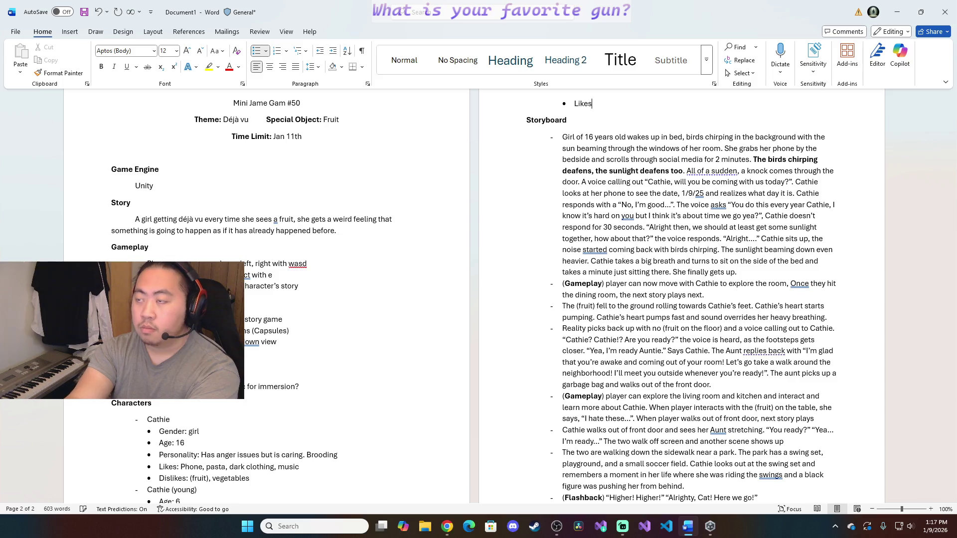
type(": (Frui")
Add Likes: (fruit) for young Cathie and delete the empty dash and blank line above Characters
key("BackSpace")
key("BackSpace")
key("BackSpace")
key("BackSpace")
type("fruit")
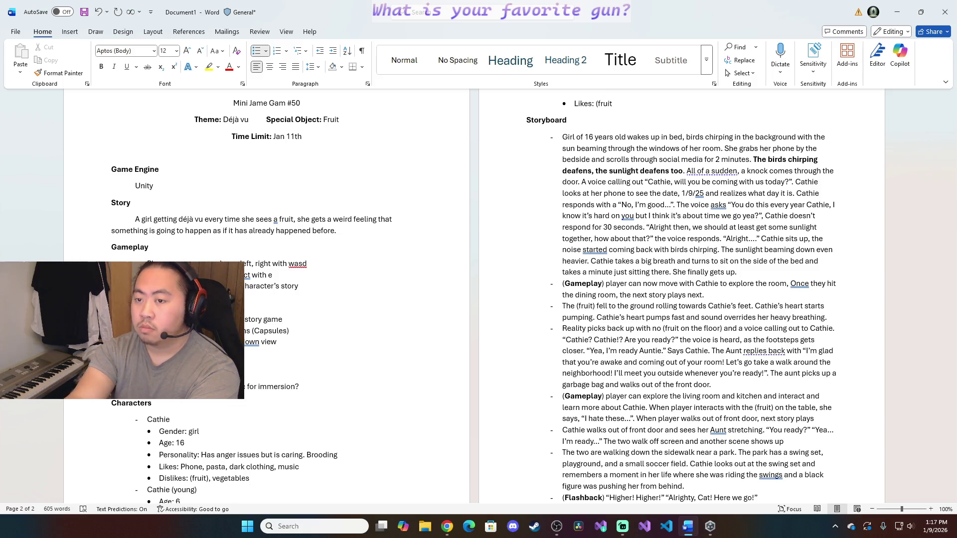
type(")")
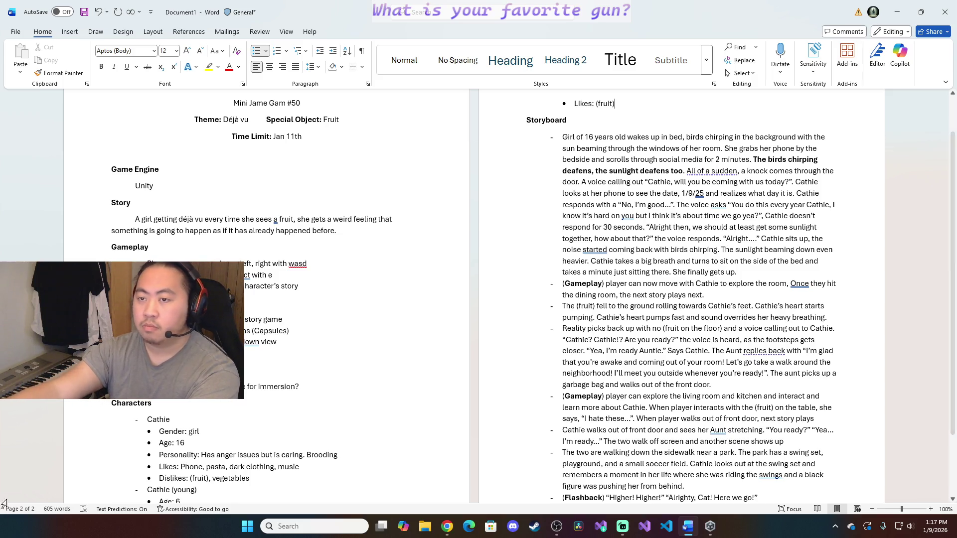
scroll(297, 437, "down", 1)
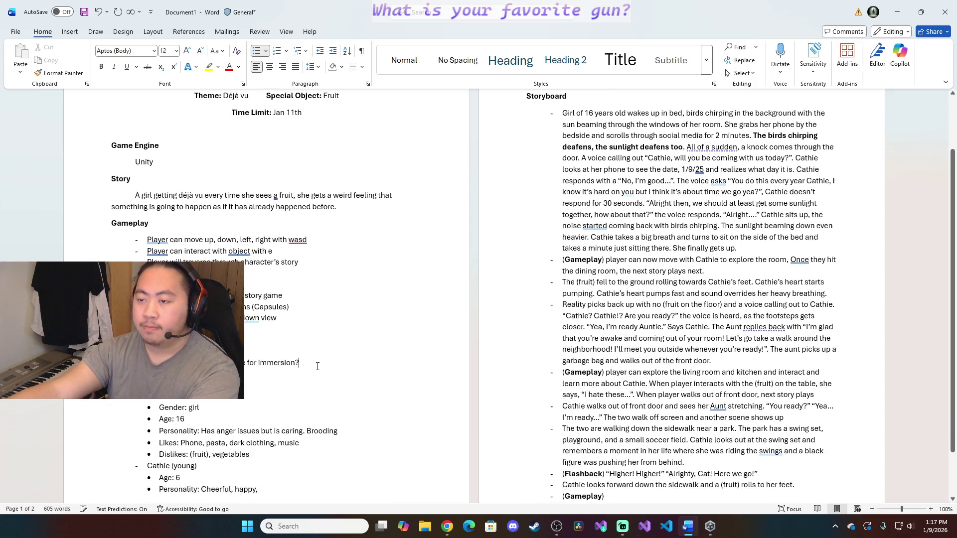
scroll(317, 366, "up", 1)
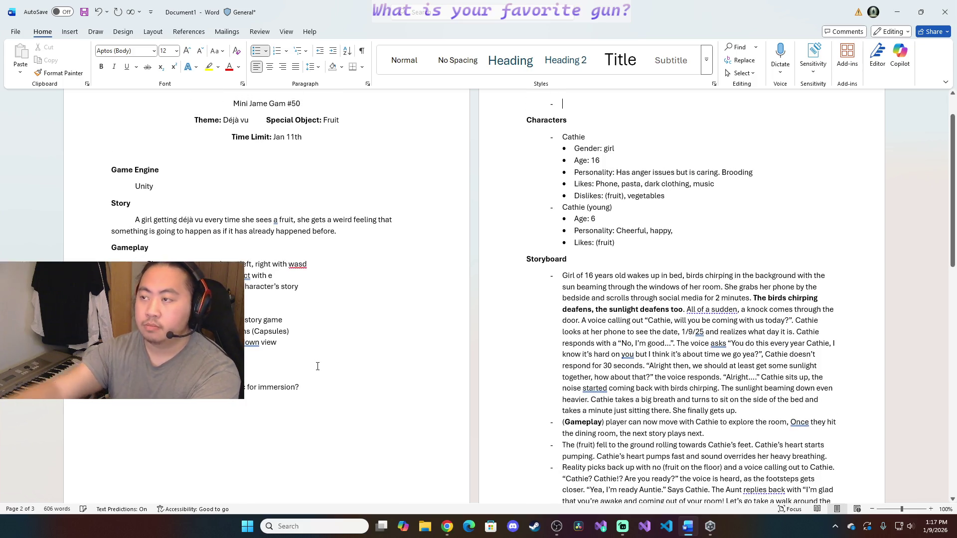
scroll(634, 239, "up", 2)
scroll(634, 238, "down", 4)
scroll(633, 238, "down", 4)
scroll(633, 238, "down", 2)
scroll(621, 243, "up", 3)
scroll(612, 248, "up", 5)
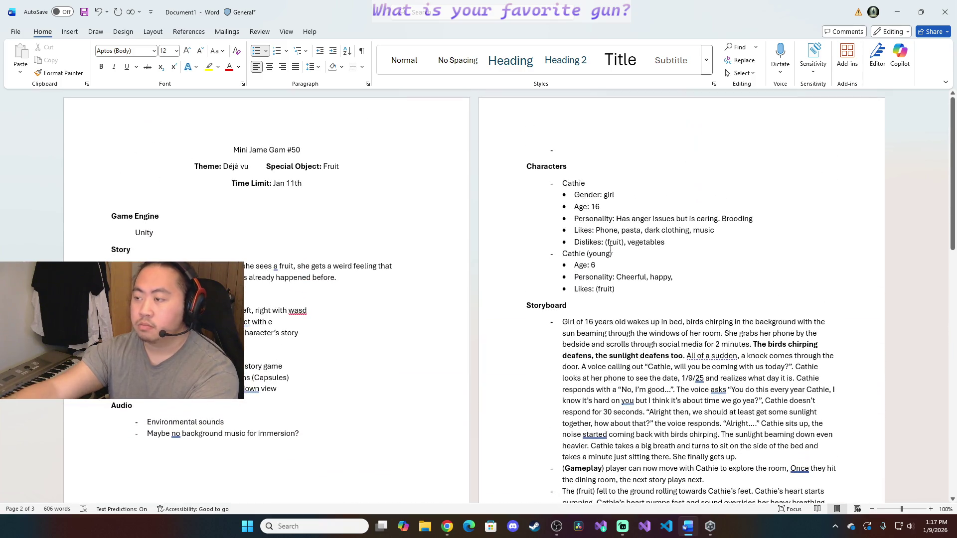
key("BackSpace")
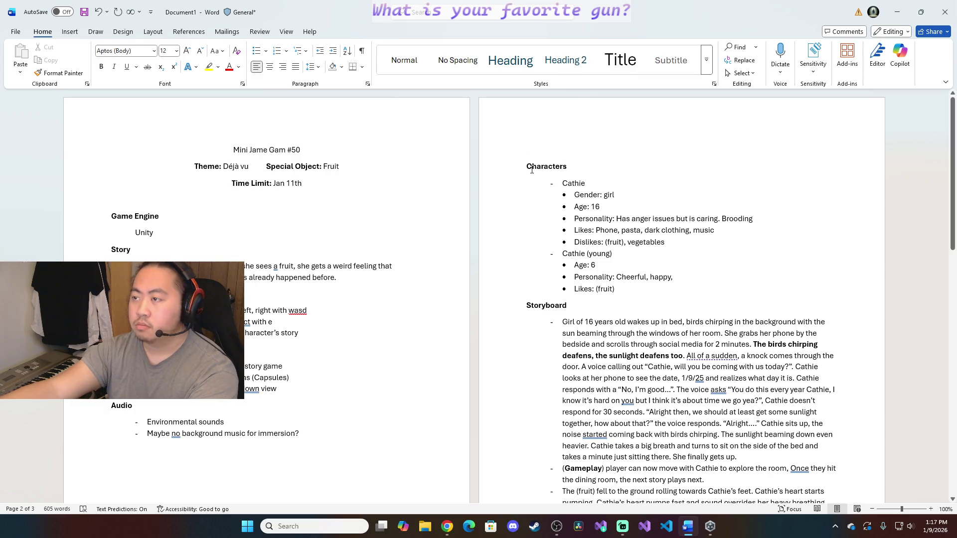
left_click(532, 152)
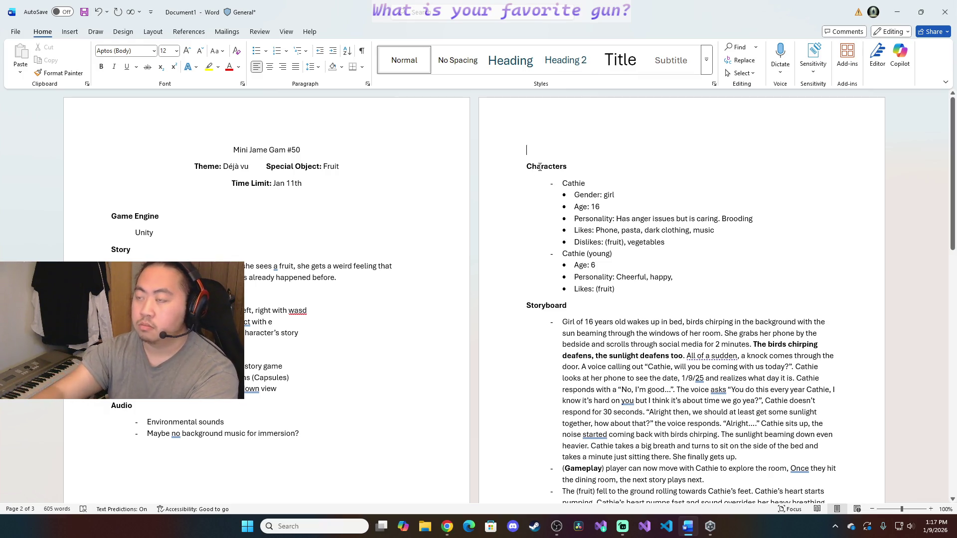
key("BackSpace")
scroll(624, 315, "down", 1)
scroll(623, 314, "down", 1)
Move the Storyboard section onto a new page with a page break and return to young Cathie's Likes
left_click(526, 242)
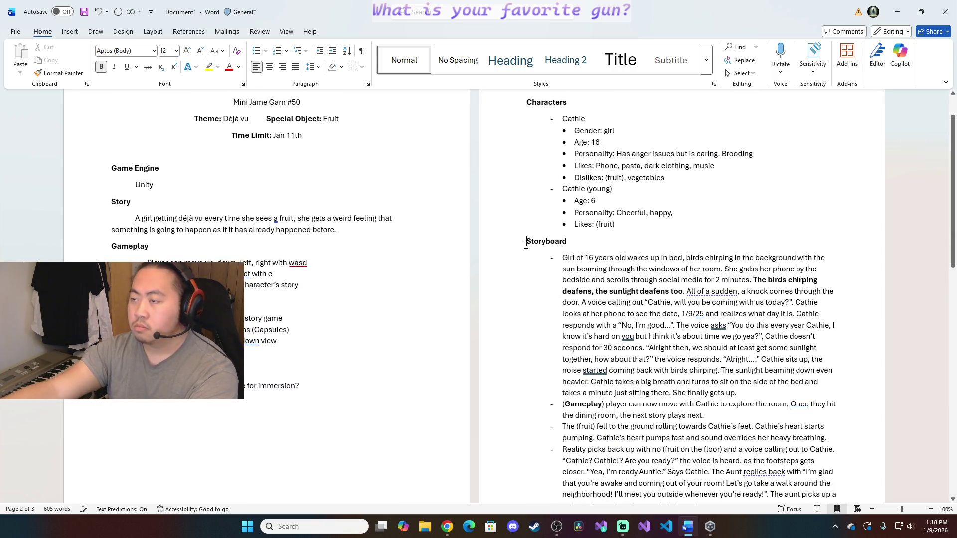
key("ctrl+Return")
scroll(537, 243, "up", 5)
scroll(570, 299, "up", 3)
left_click(696, 263)
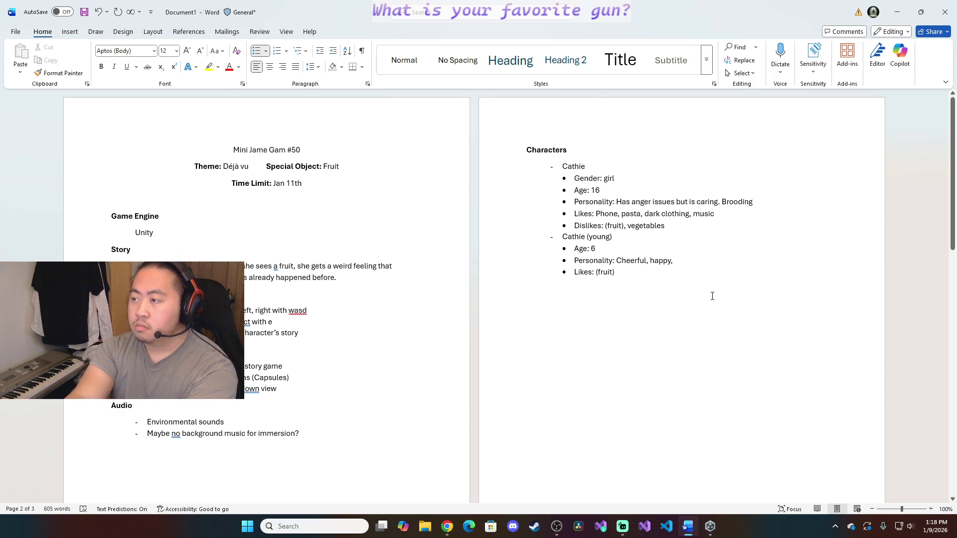
type(", playing")
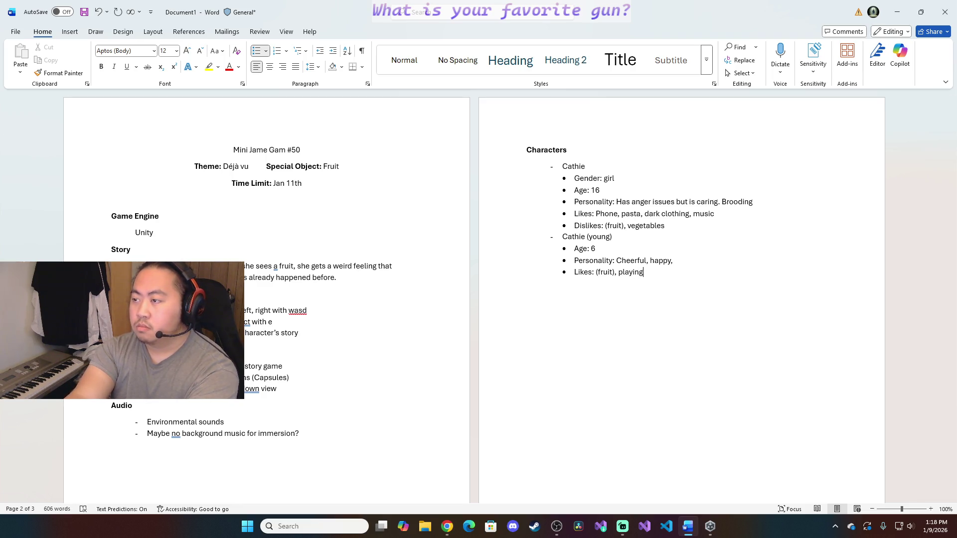
Add play time to young Cathie's likes and start an Aunt entry with a sub-point line
key("BackSpace")
key("BackSpace")
key("BackSpace")
type("time")
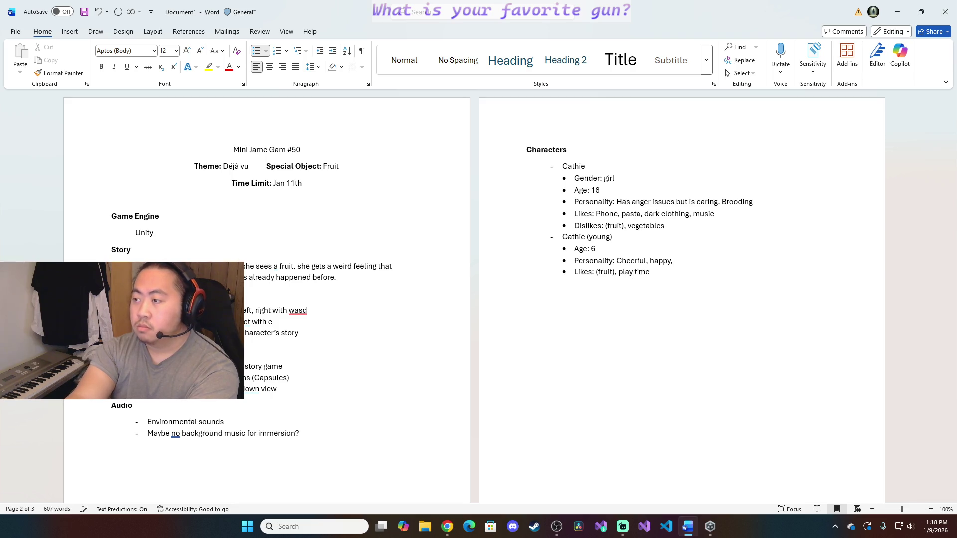
type(",")
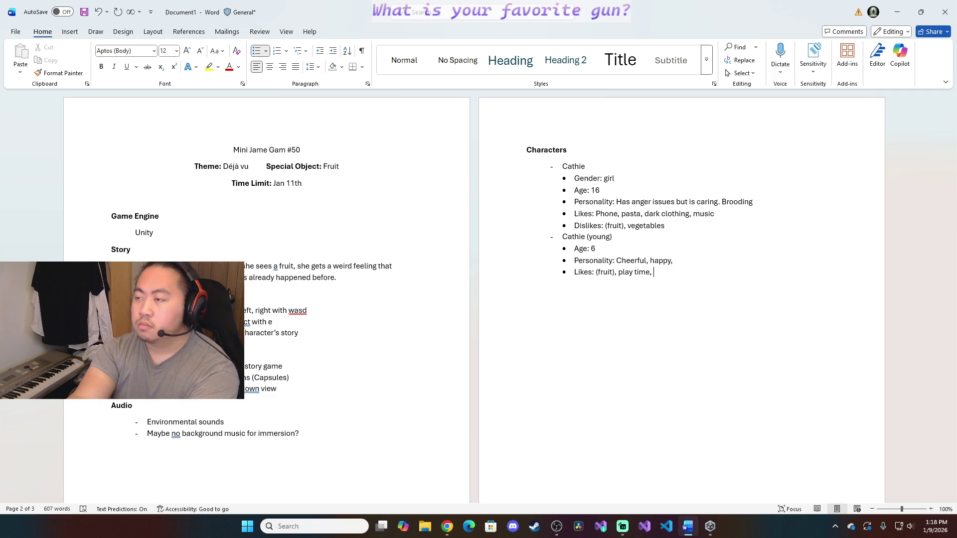
key("Return")
key("Return")
key("BackSpace")
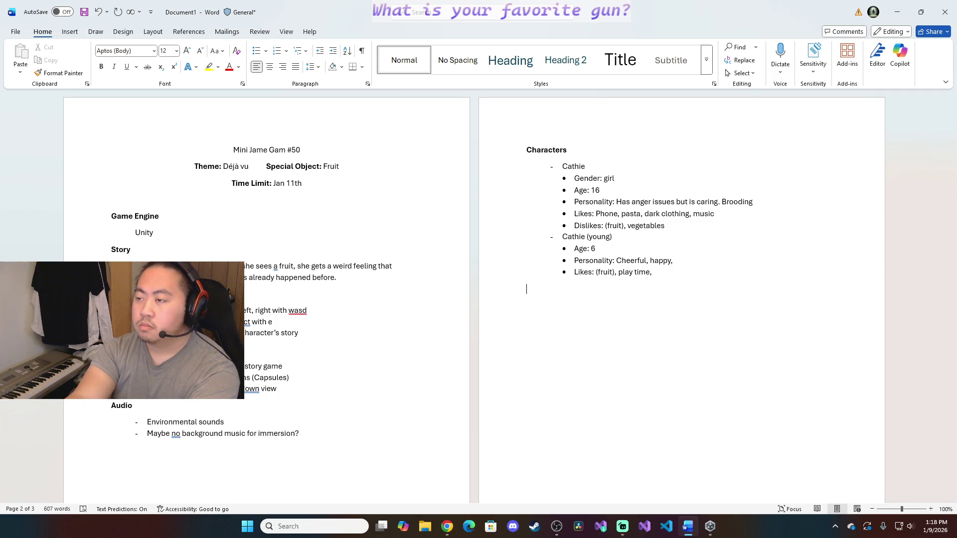
type("- ")
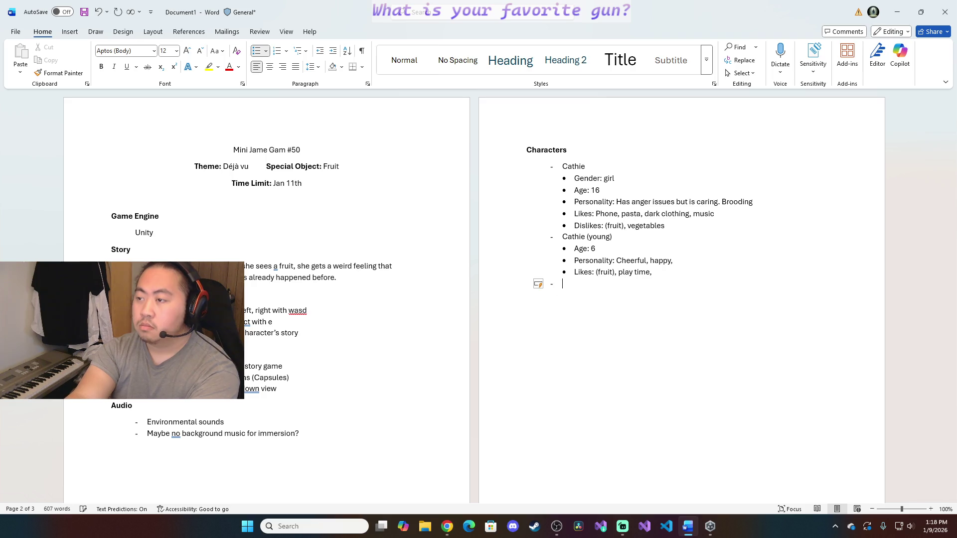
type("Aunt")
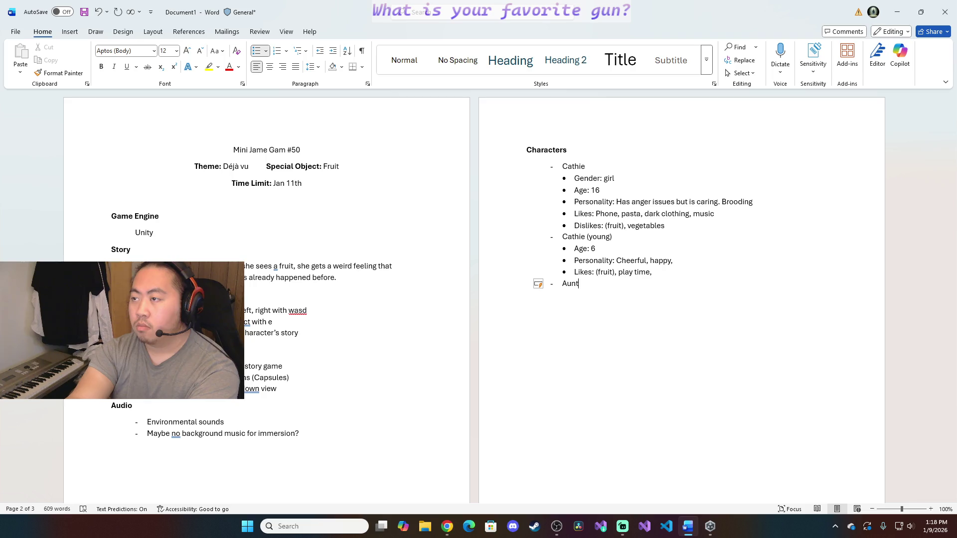
key("Return")
type("*")
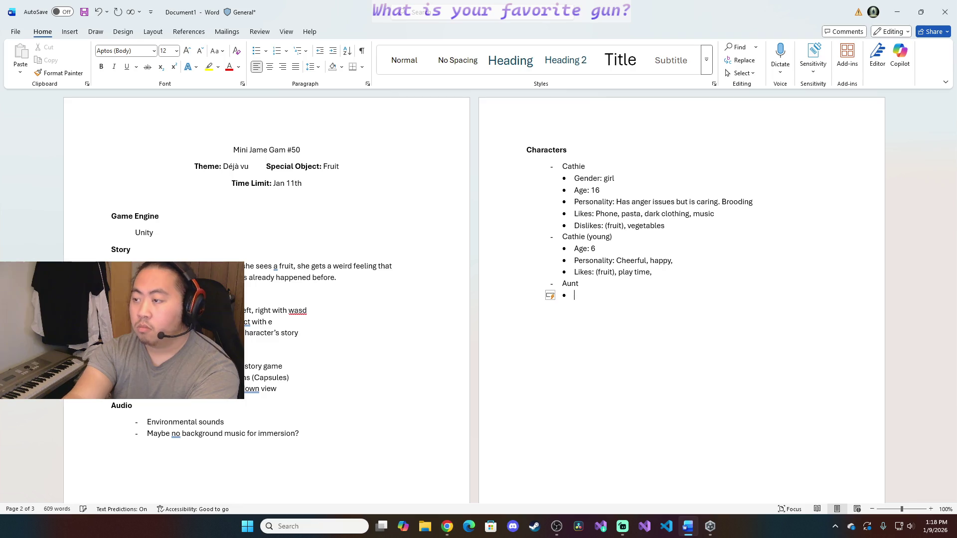
type(" Gender: girl")
Give the Aunt Gender: girl, Age: 32, a caring, thoughtful personality, likes walks and (fruit) snacks, and a Dislikes line
key("Return")
type("Age")
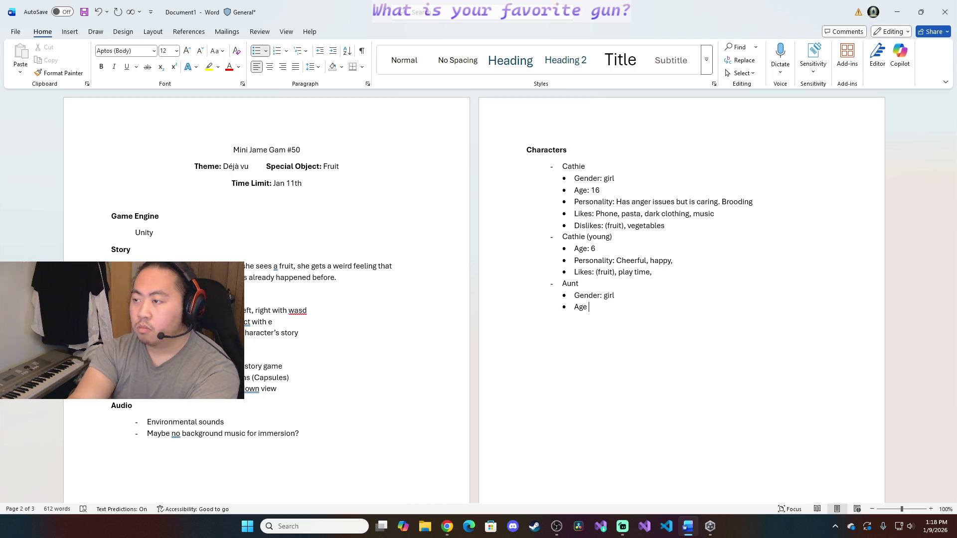
type(":")
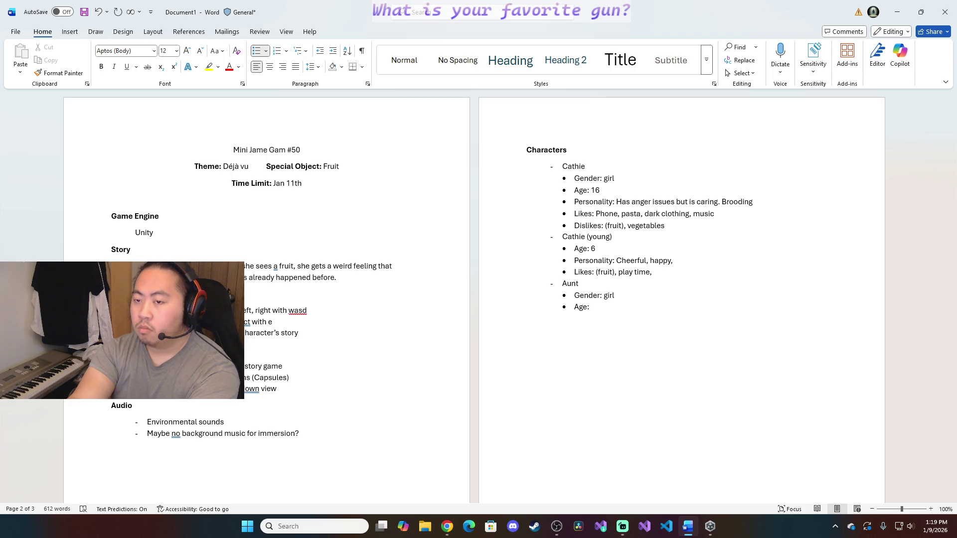
type("32")
key("Return")
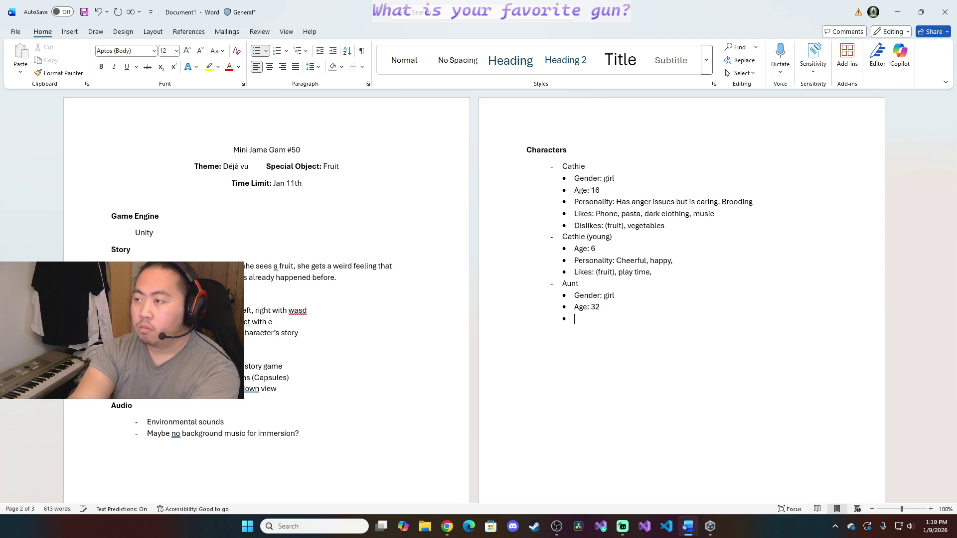
type("Personality")
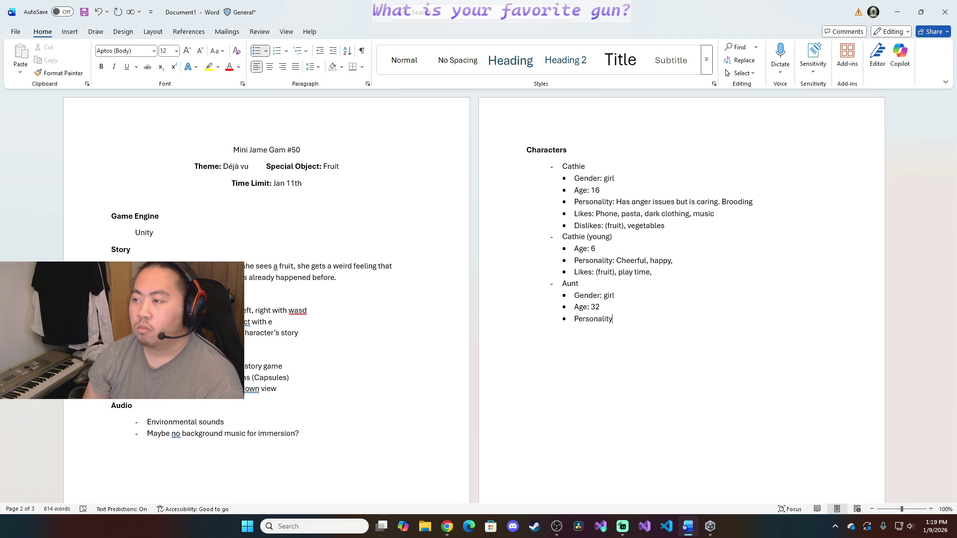
type(":")
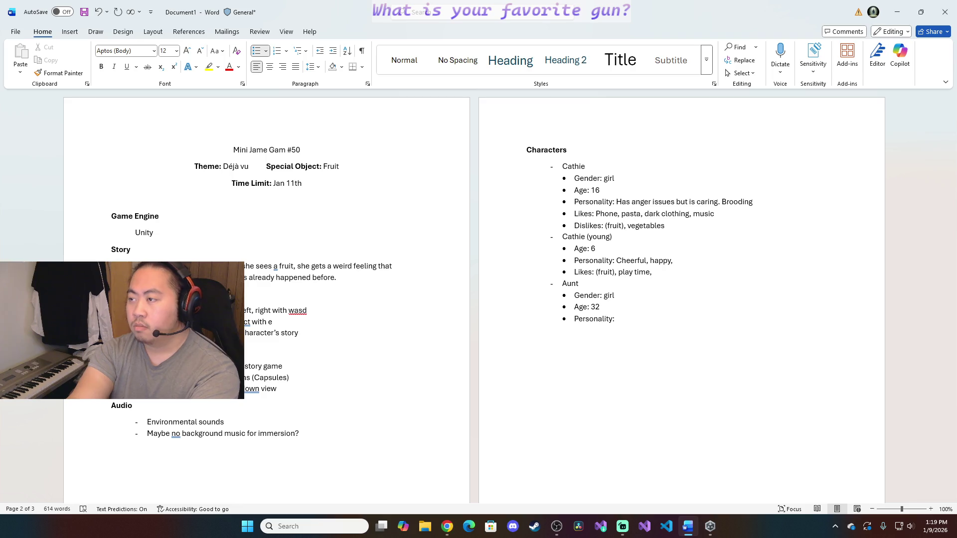
type(" Caring")
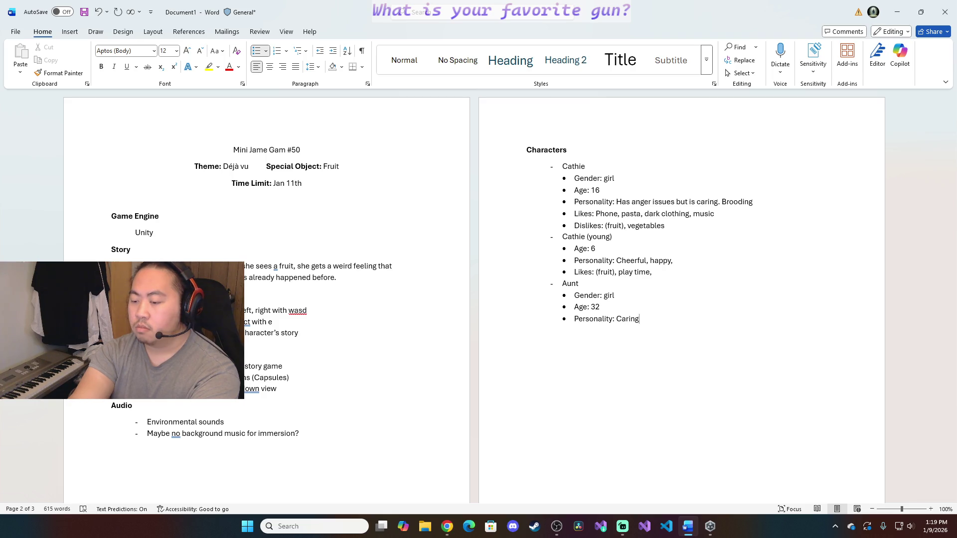
type(", thoughtful")
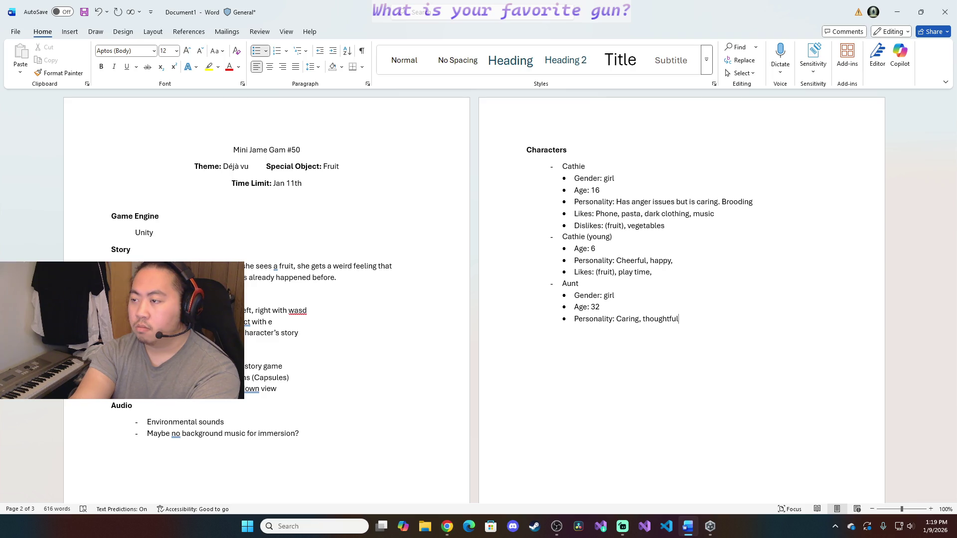
key("Return")
key("Return")
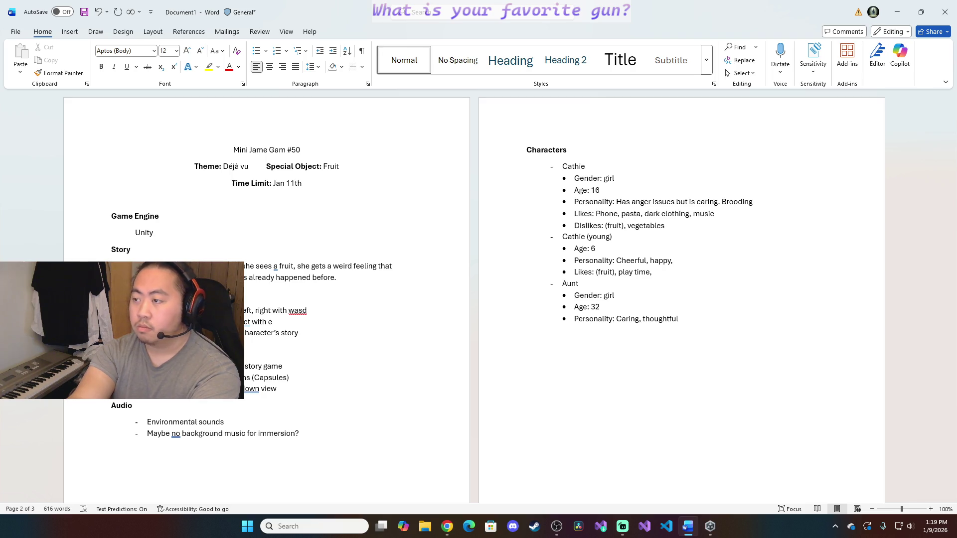
key("ctrl+z")
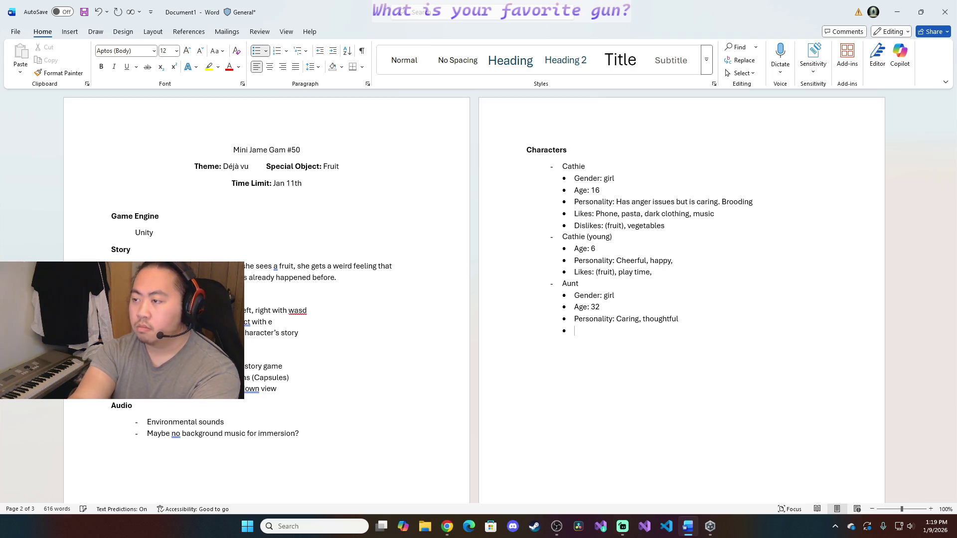
type("Likes: walking")
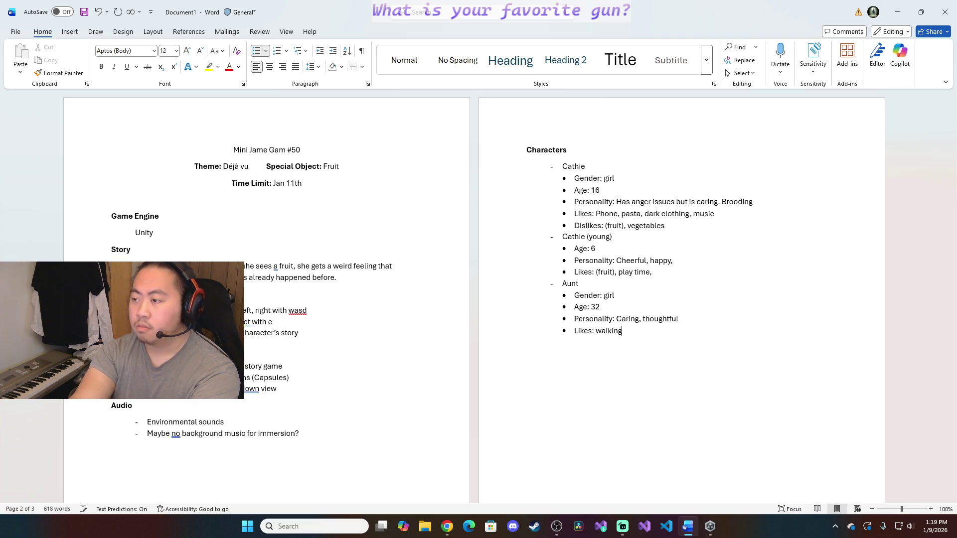
type(" and exercising, ")
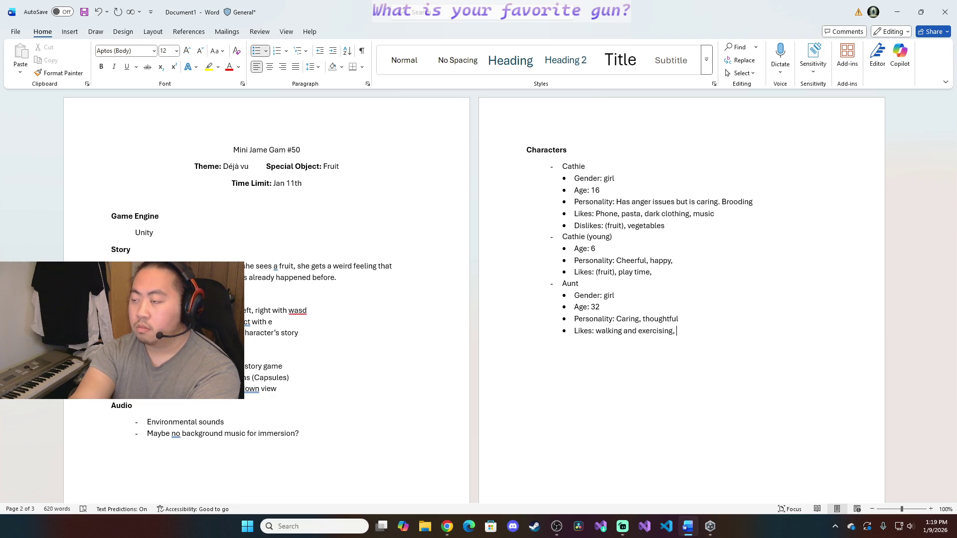
type("Vegetables")
type(", (fruit)")
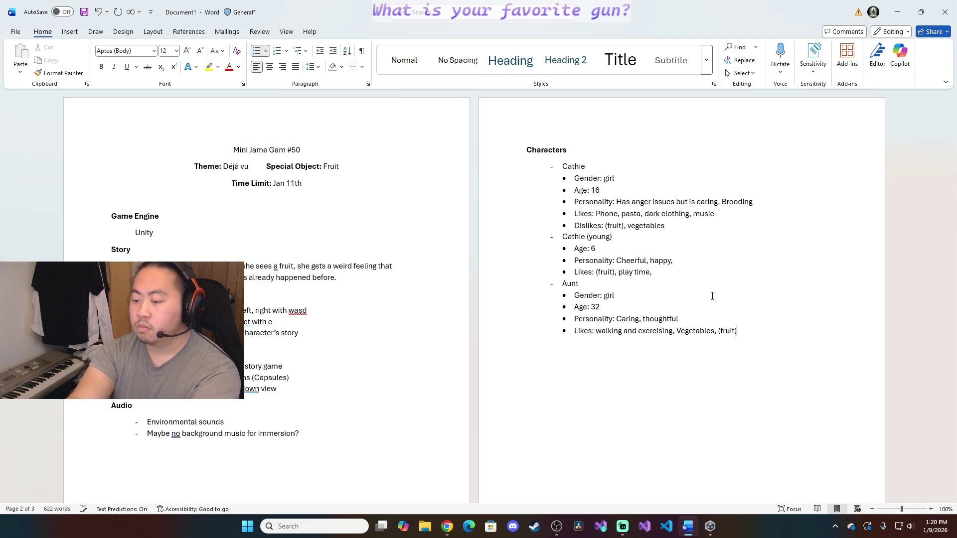
type(", fruit")
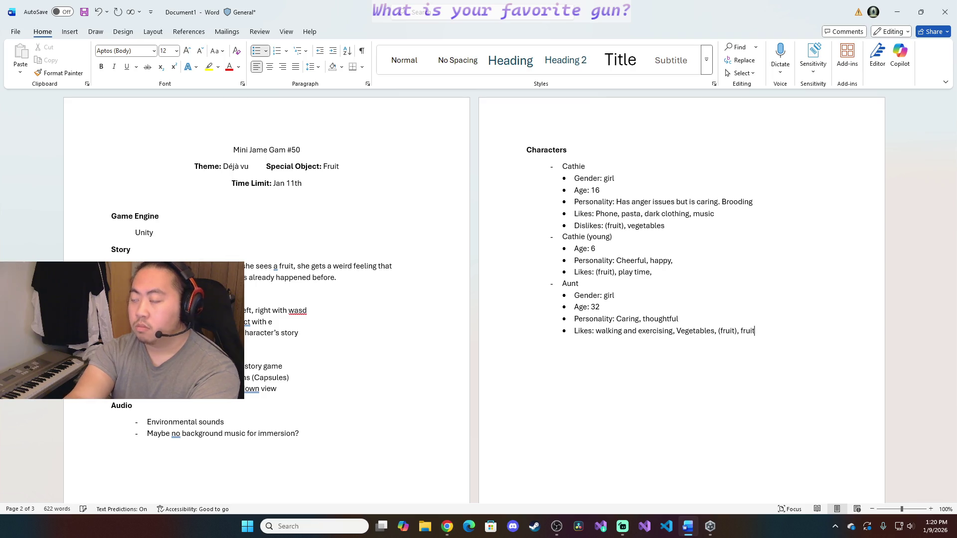
type("s,")
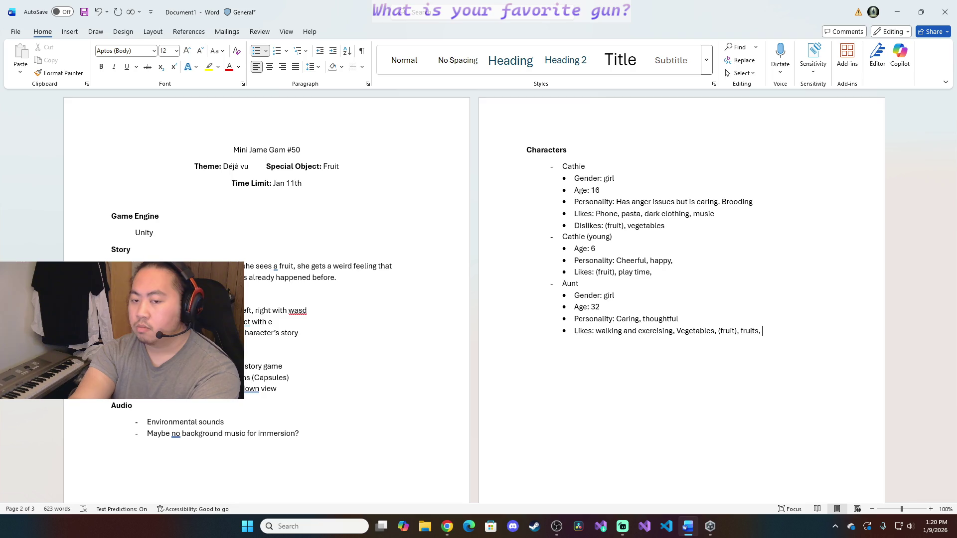
key("BackSpace")
key("BackSpace")
key("BackSpace")
key("BackSpace")
key("BackSpace")
key("BackSpace")
key("BackSpace")
key("BackSpace")
key("BackSpace")
key("BackSpace")
type("to eat, ")
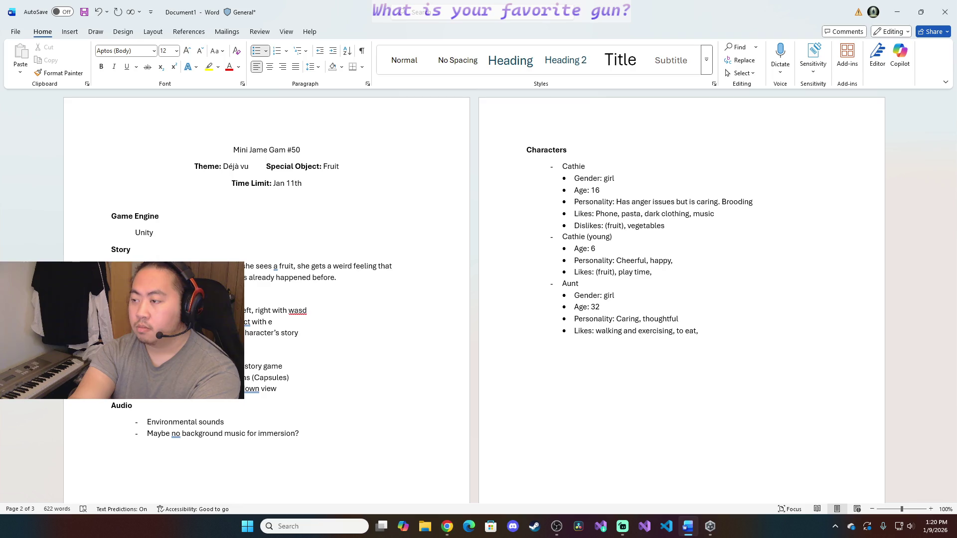
type("always snacks on")
type(" (fruit")
type(")")
type("Dislikes:")
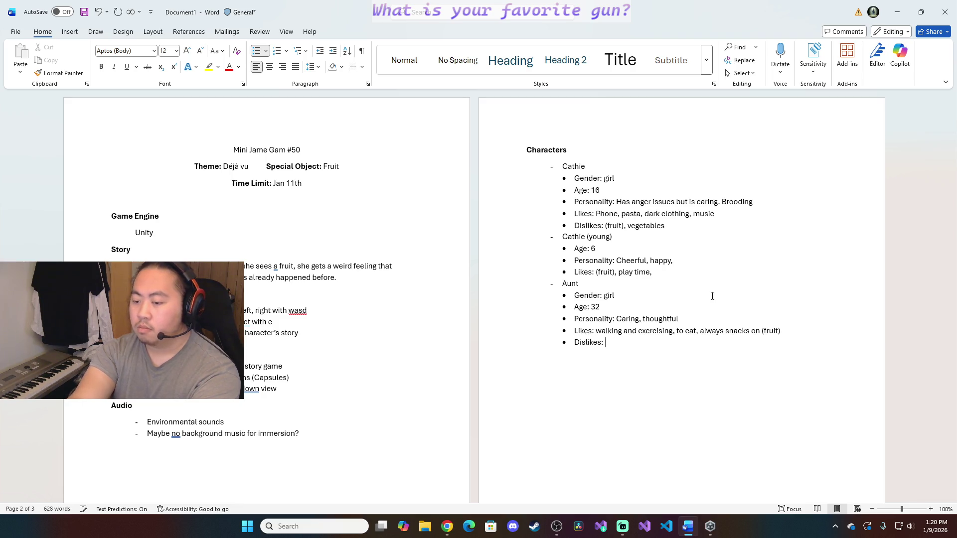
type("Cathie get")
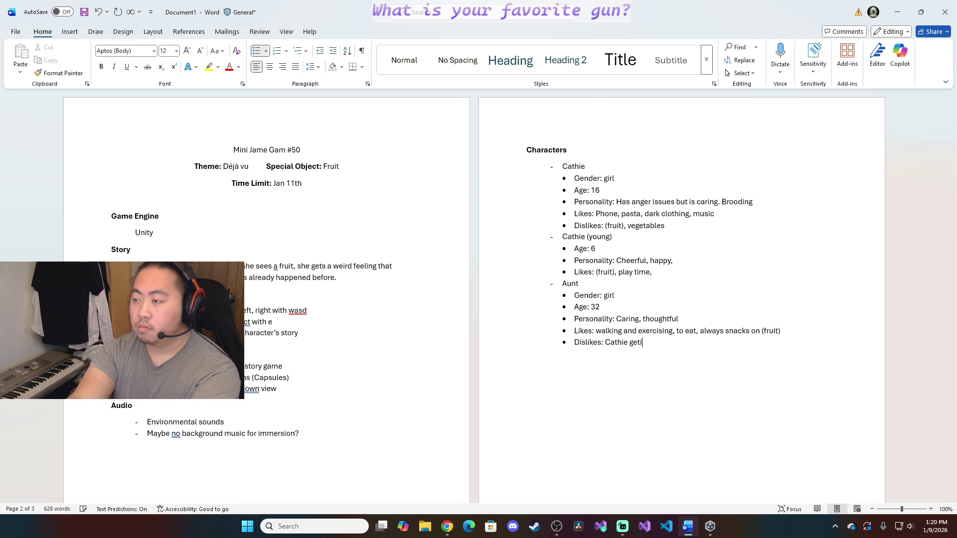
type("ting angry,")
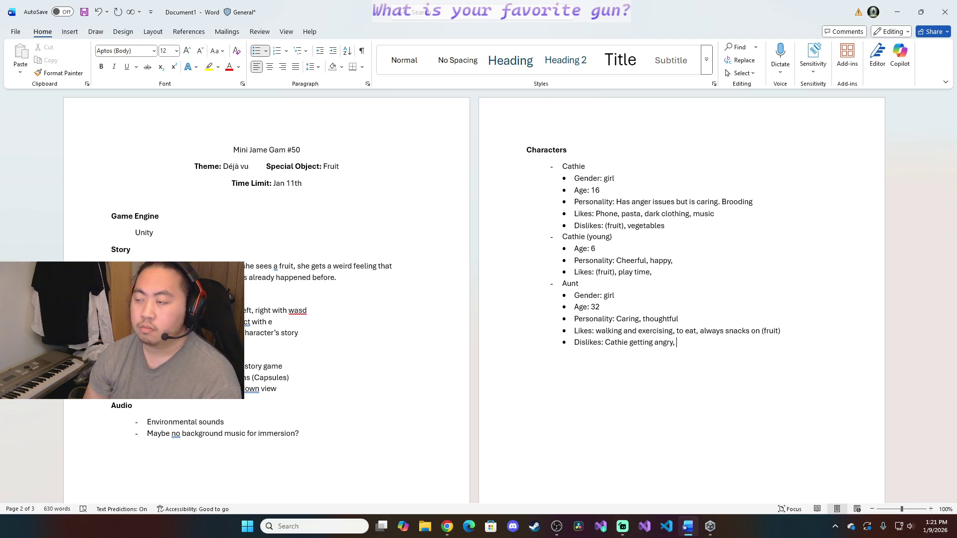
type("laziness")
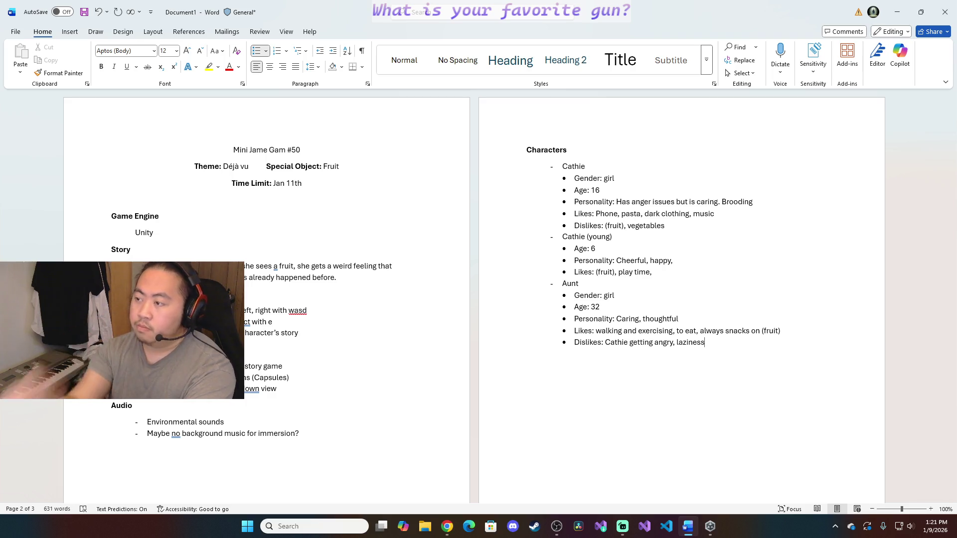
Finish the Aunt's dislikes as Cathie getting angry and laziness, then start an unbulleted line below
key("Return")
key("BackSpace")
key("BackSpace")
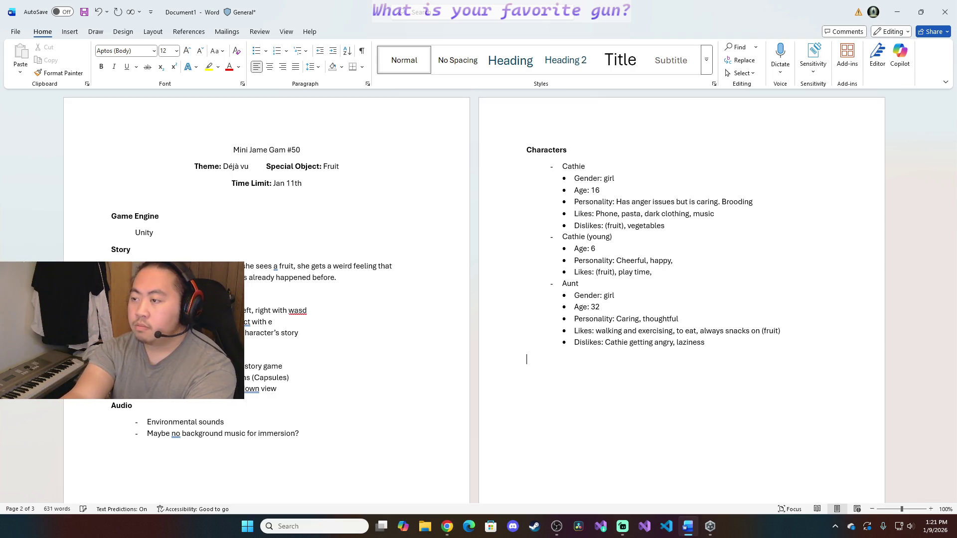
type("- ")
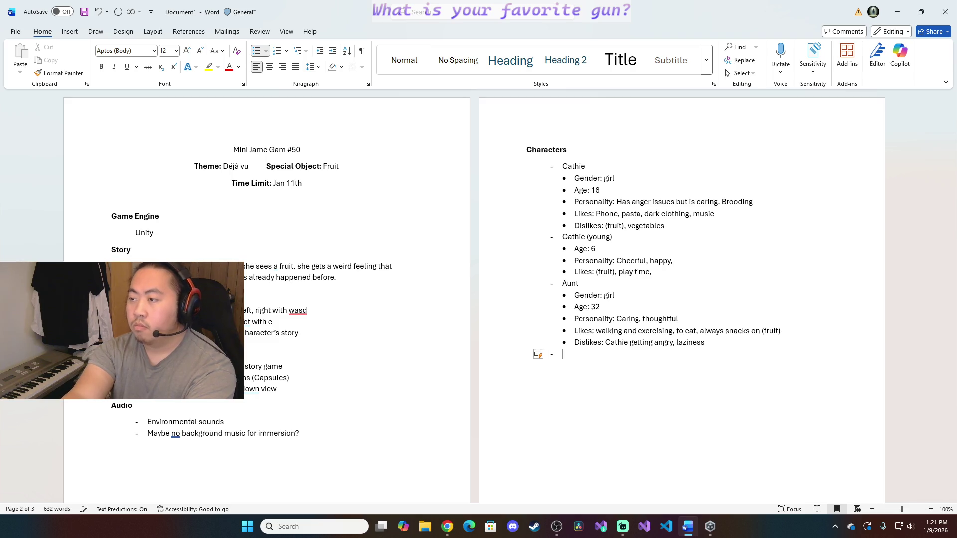
type("Dad")
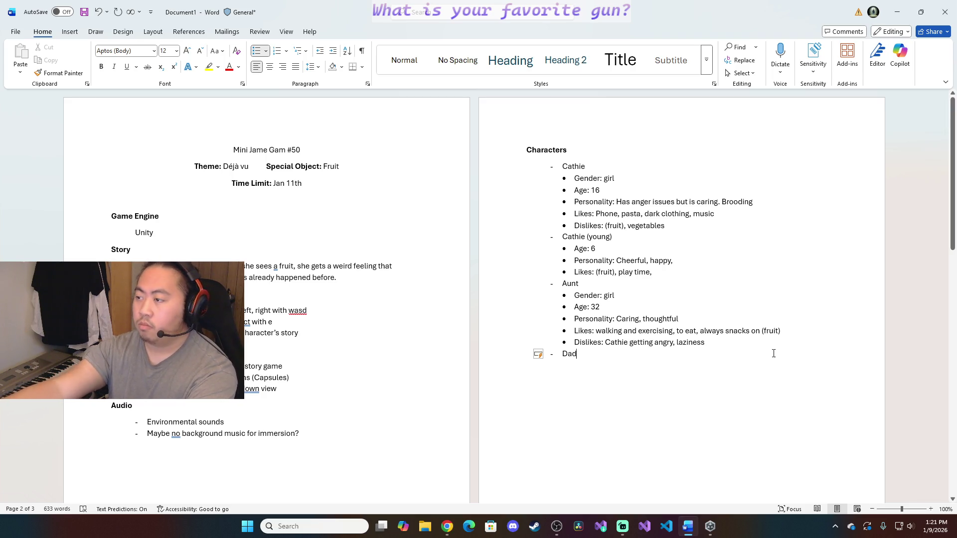
Add a Dad entry and give the Aunt a Relations line: Cathie's Dad's younger sister, 16 in flashback
left_click(762, 345)
key("Return")
type("Relations: ")
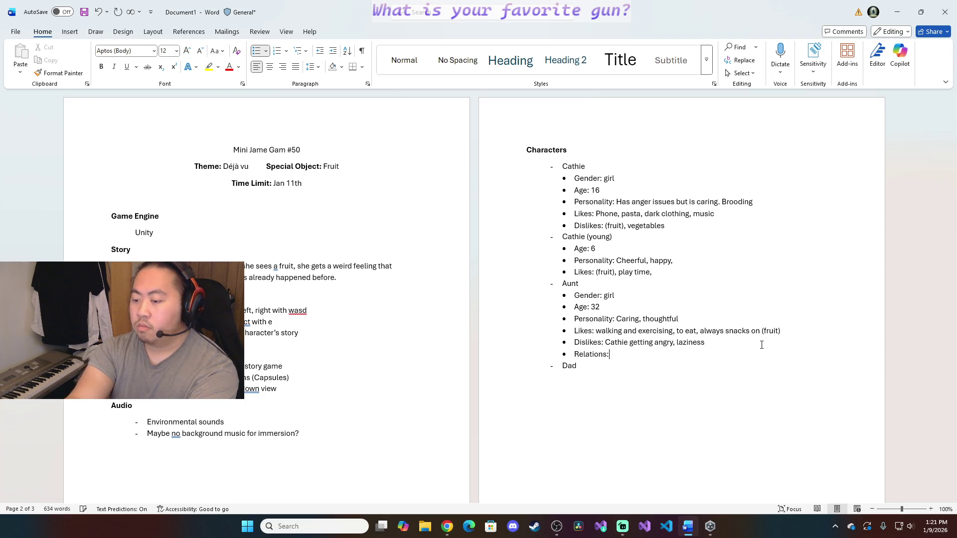
type("Dad")
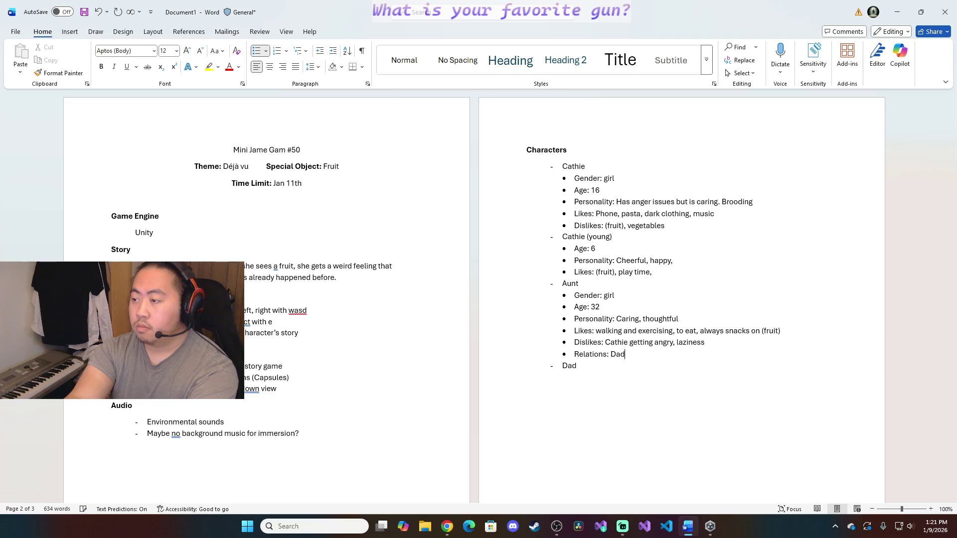
type("'s")
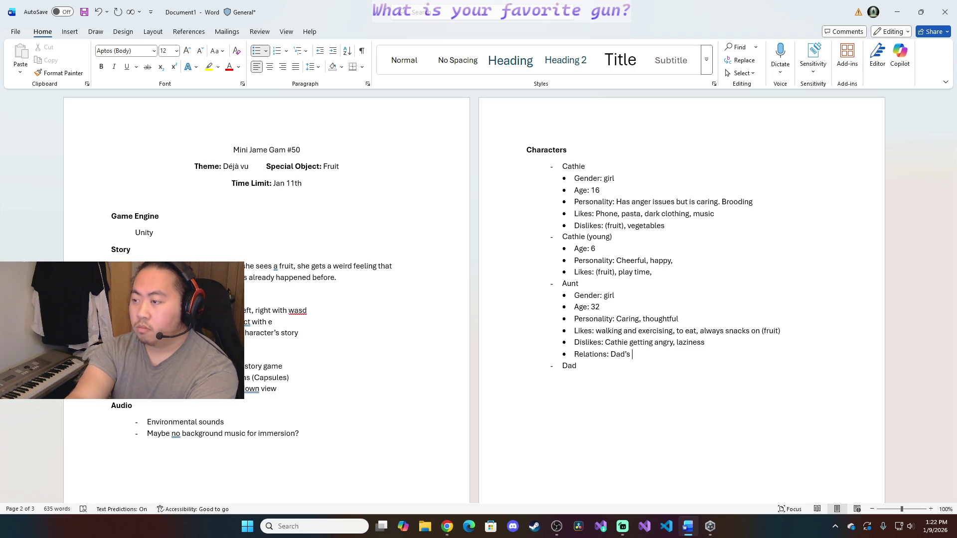
key("BackSpace")
key("BackSpace")
key("BackSpace")
key("BackSpace")
key("BackSpace")
key("BackSpace")
type("Cathie")
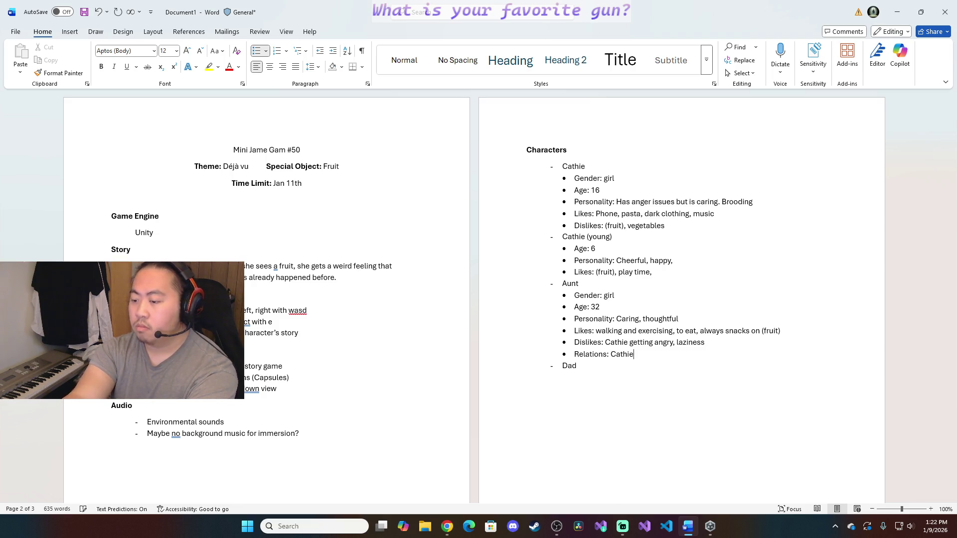
type("s")
type(" Da")
type("d's")
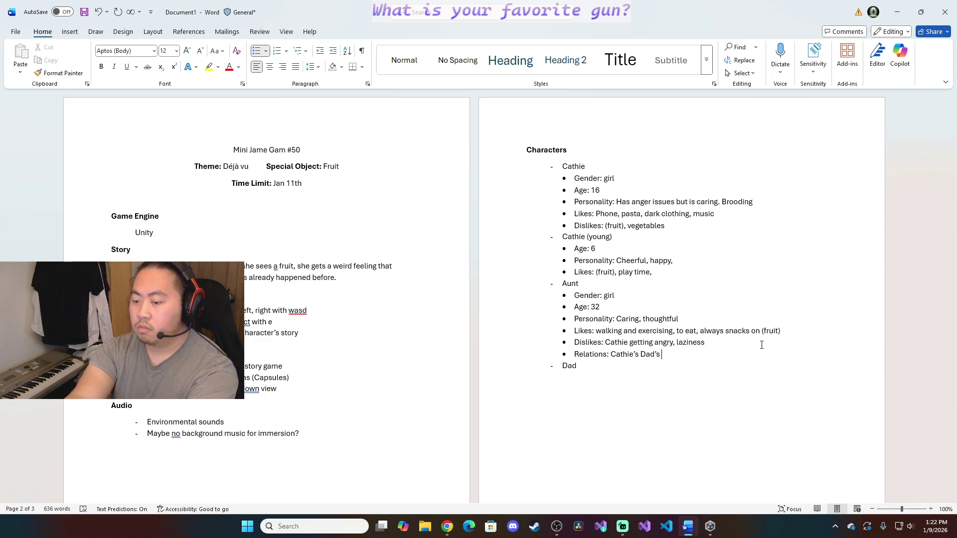
type(" younger sister")
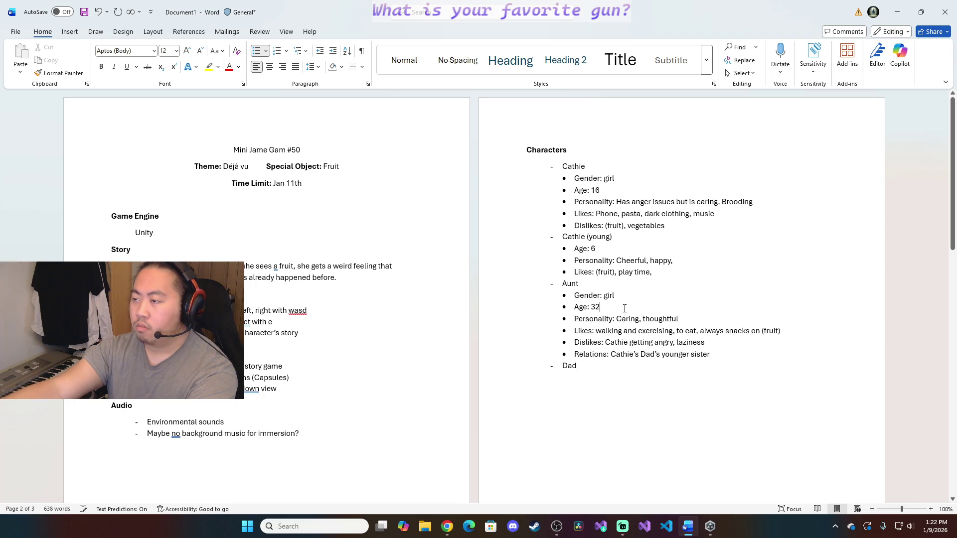
type("(16 in flashback)")
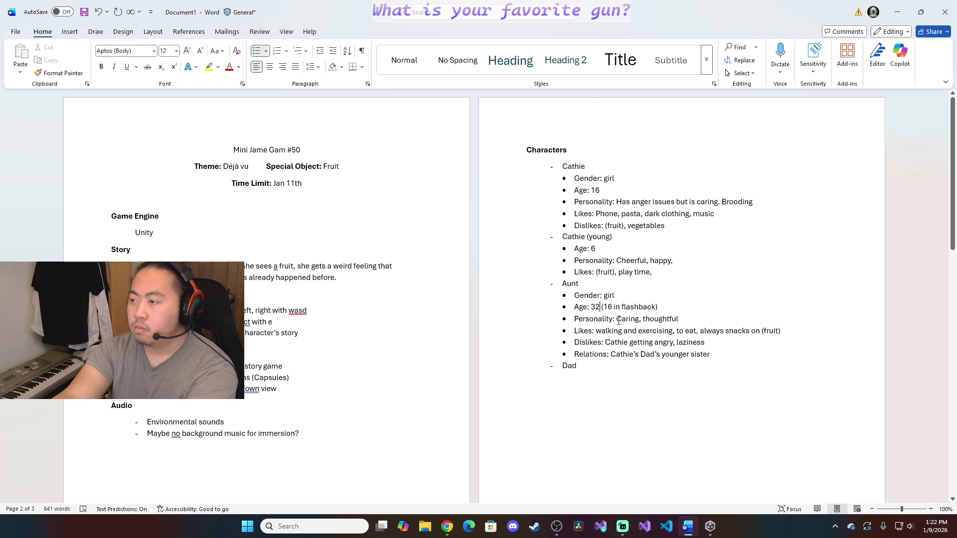
Change the Aunt's age to 28 with 18 in the flashback, then return to the Dad entry
key("BackSpace")
key("BackSpace")
type("26")
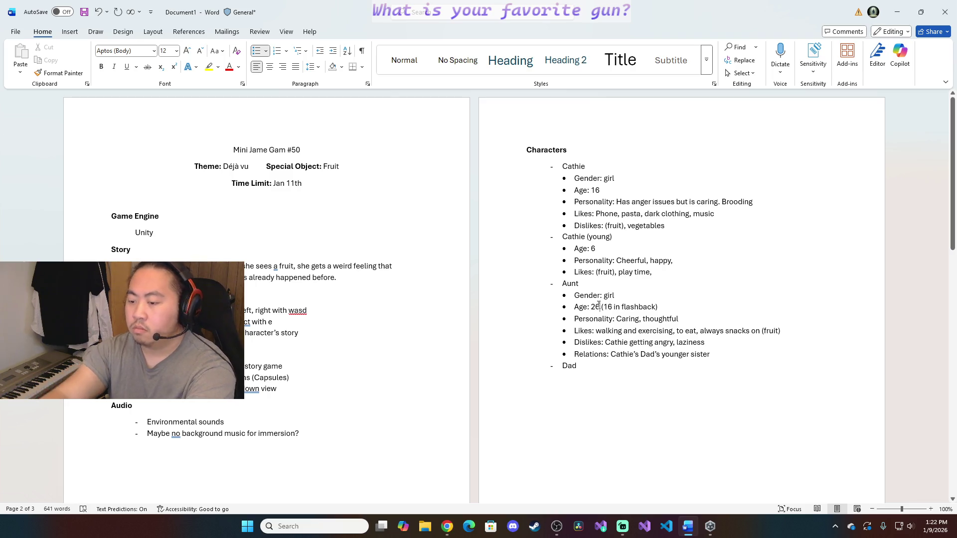
key("BackSpace")
type("8")
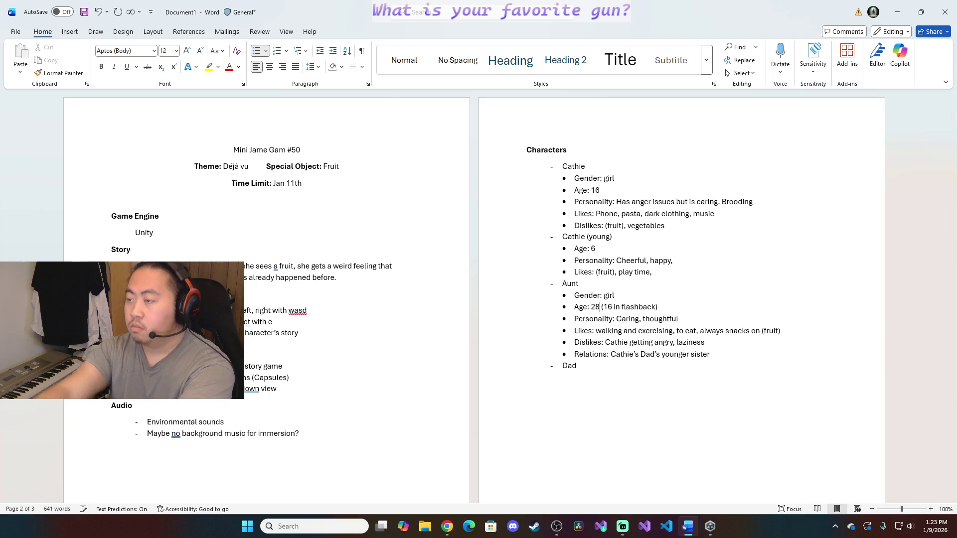
left_click(613, 306)
key("BackSpace")
type("8")
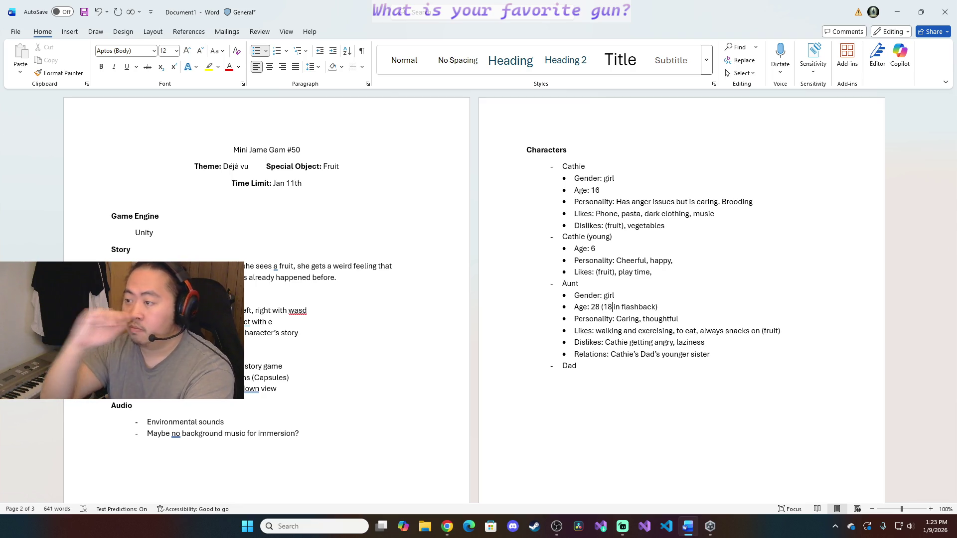
left_click(600, 381)
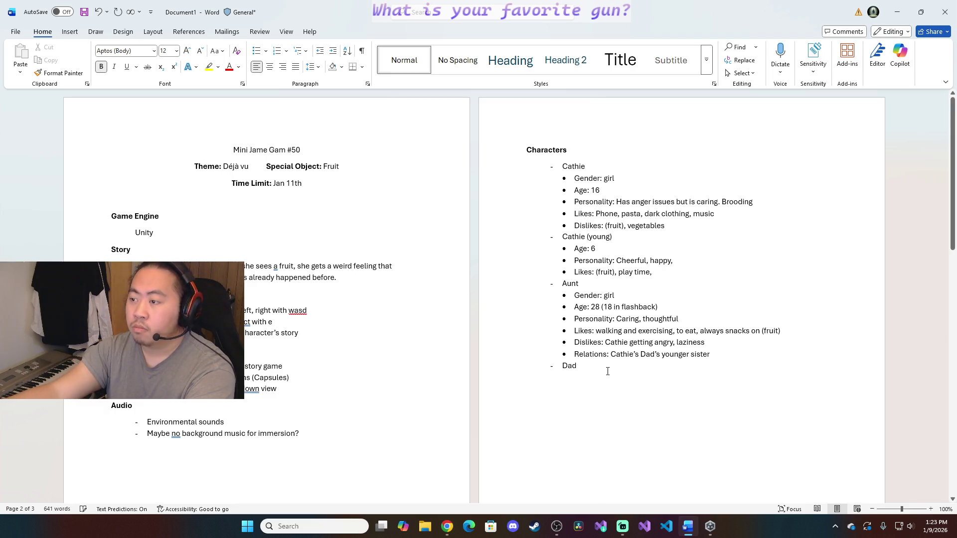
left_click(608, 368)
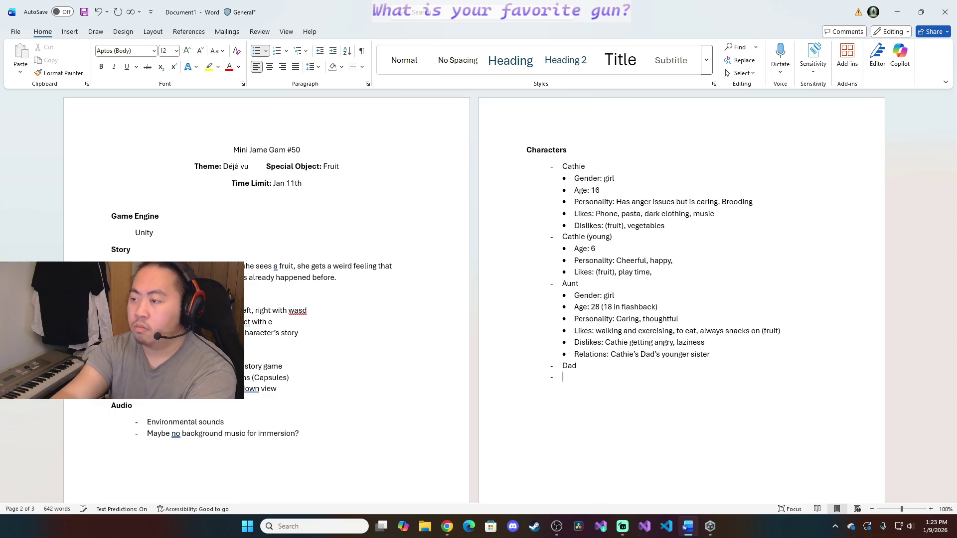
Add Dad's Gender: boy and Age bullets, correcting the age from 27 to 29 (flashback)
key("Return")
key("Tab")
type("Gender:")
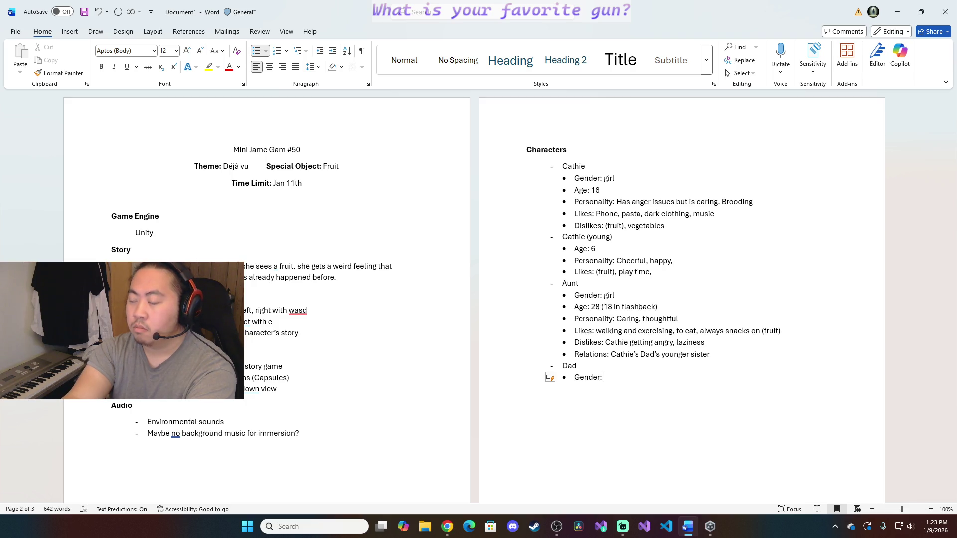
type(" boy")
key("Return")
type("Age:")
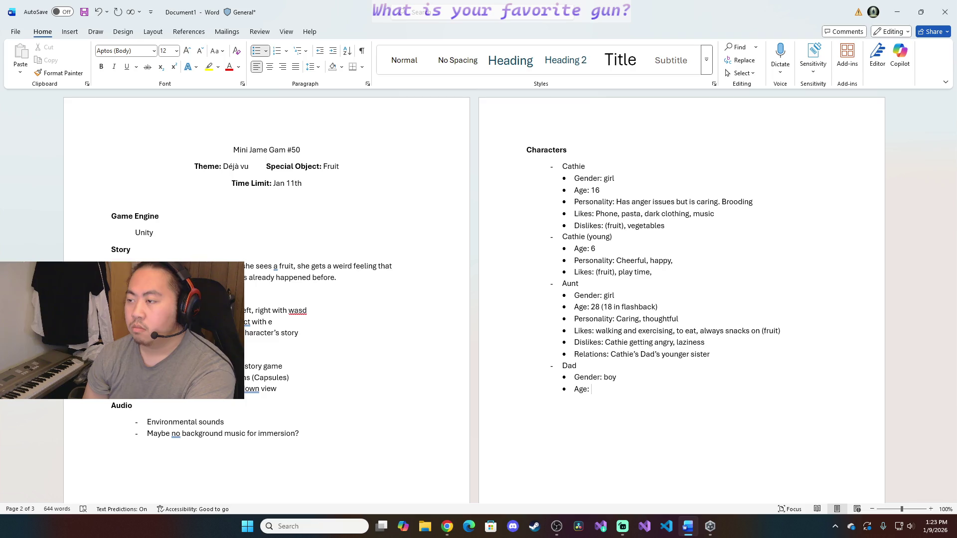
type("27")
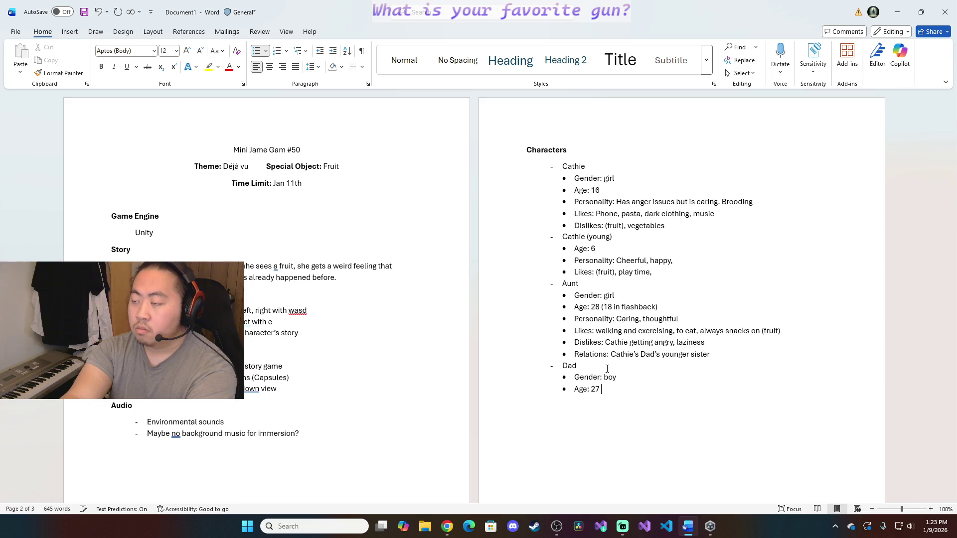
type(" (flashback)")
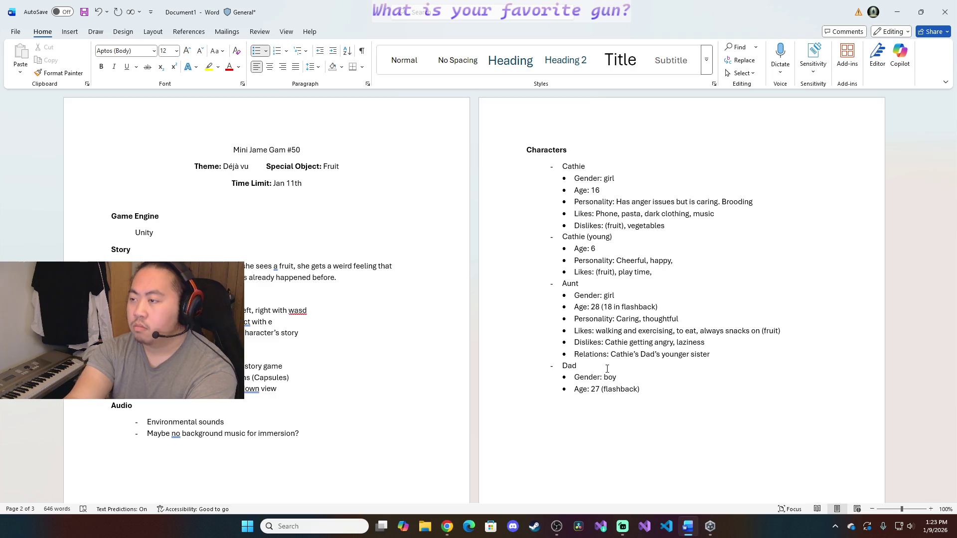
left_click(600, 388)
key("BackSpace")
type("9")
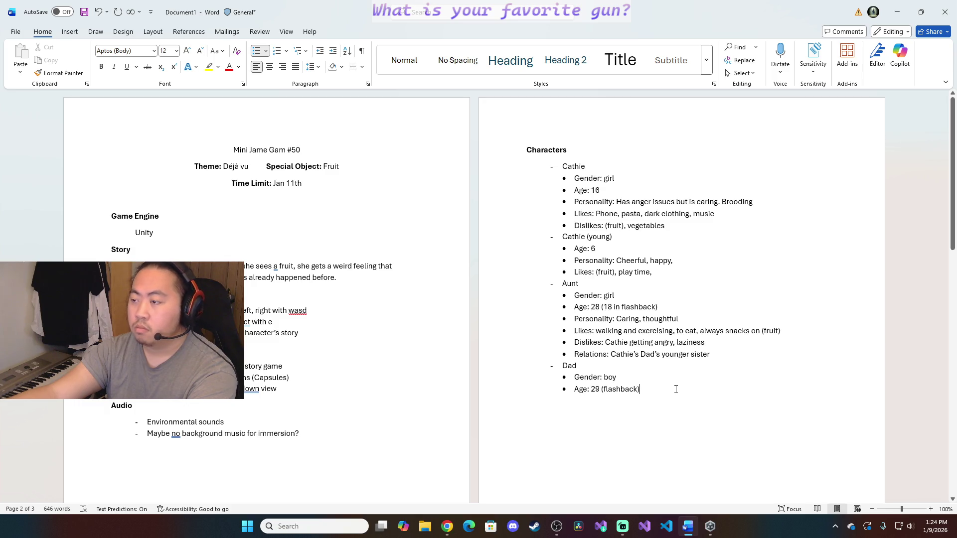
Add Dad's Personality bullet: has anger issues but is caring
key("alt+Tab")
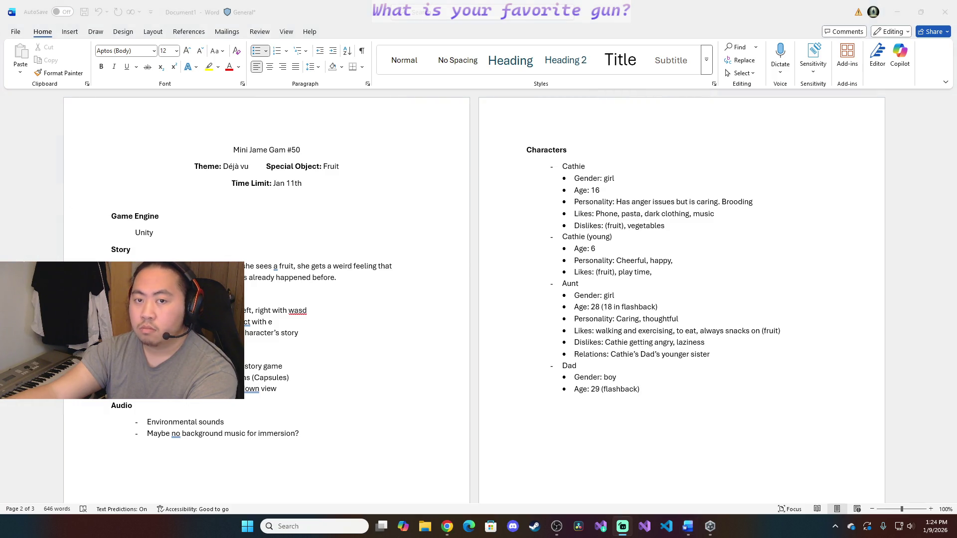
left_click(665, 392)
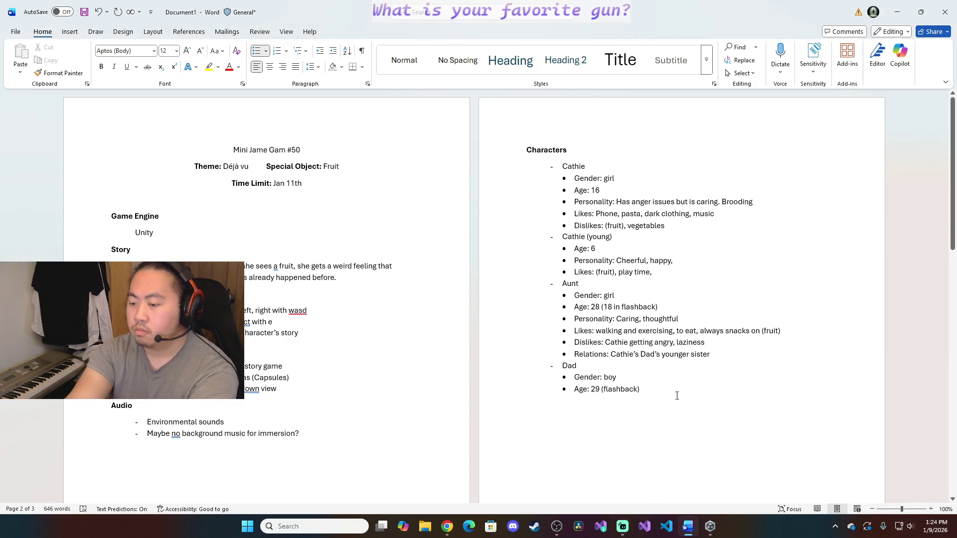
key("Return")
type("Personality")
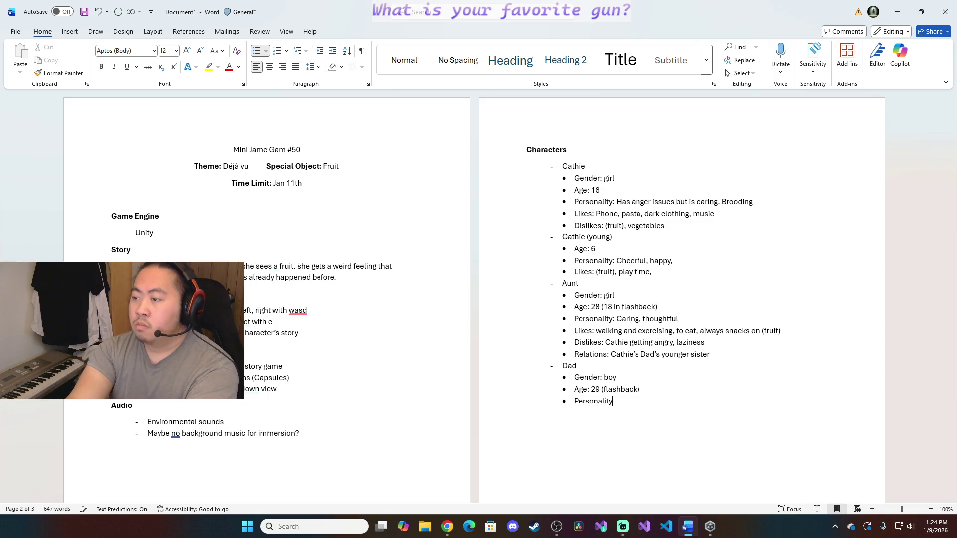
type(": has anger issues but is caring.")
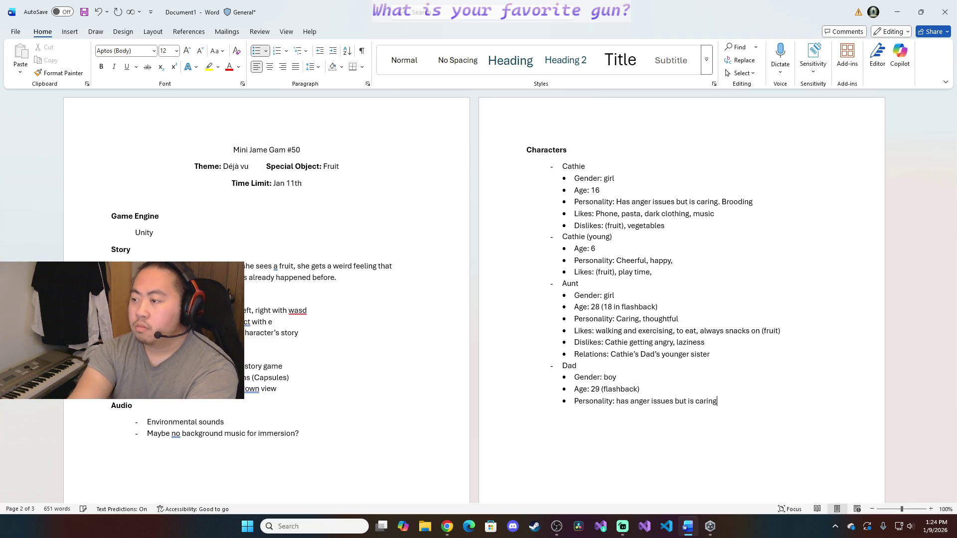
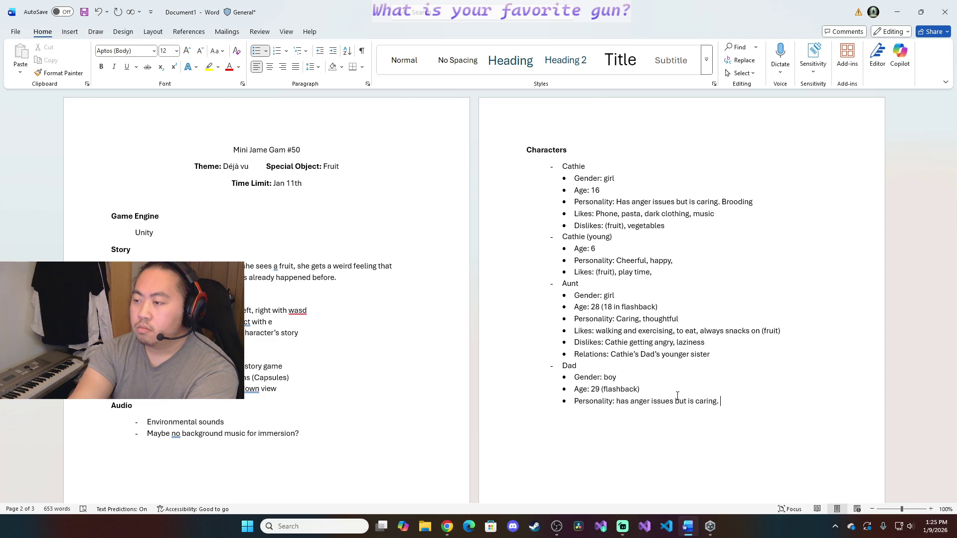
type("Likes")
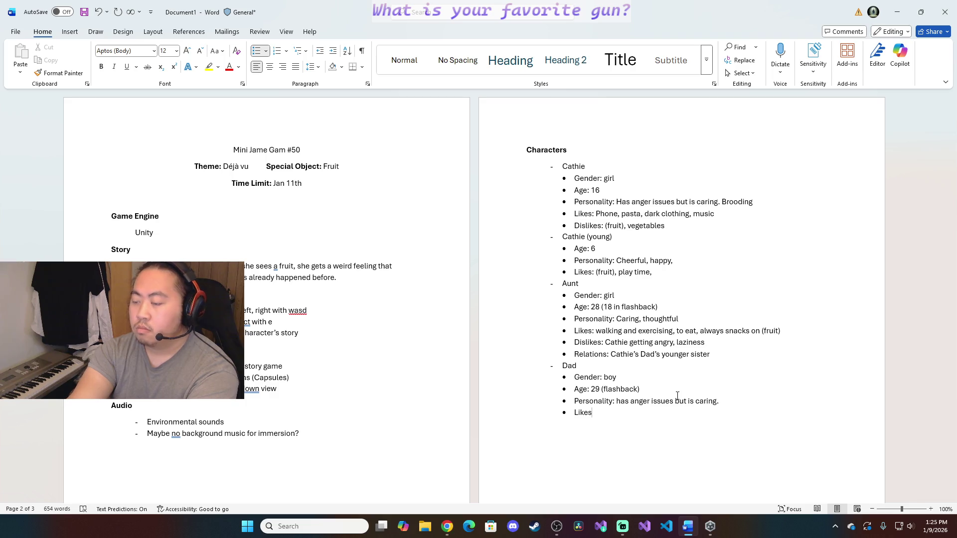
type(": (fruit")
type("), enjoying int")
Finish Dad's 'Likes: (fruit), play time,' bullet and begin the Dislikes and Relations bullets
key("BackSpace")
key("BackSpace")
key("BackSpace")
key("BackSpace")
key("BackSpace")
key("BackSpace")
key("BackSpace")
key("BackSpace")
key("BackSpace")
key("BackSpace")
key("BackSpace")
type("play time,")
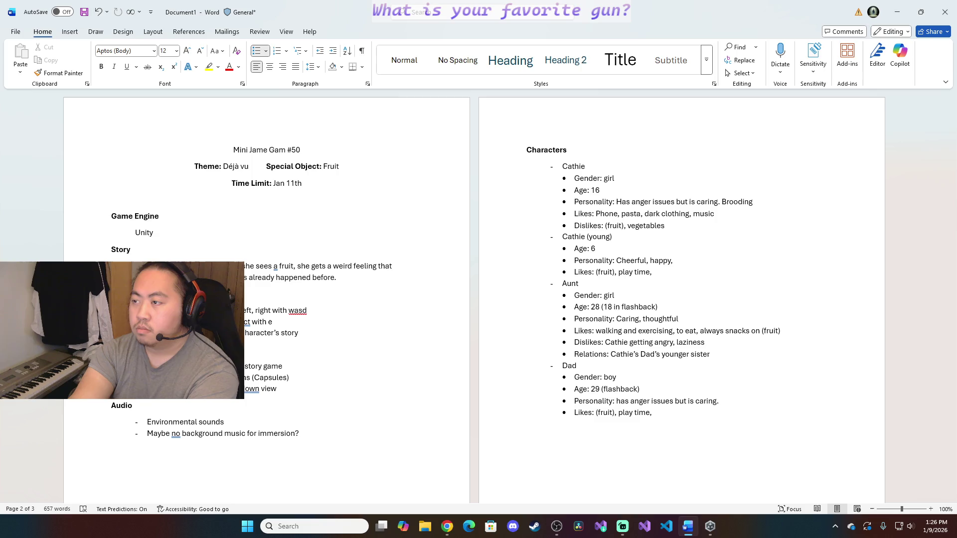
key("Return")
type("Dislikes:")
type("being emotional,")
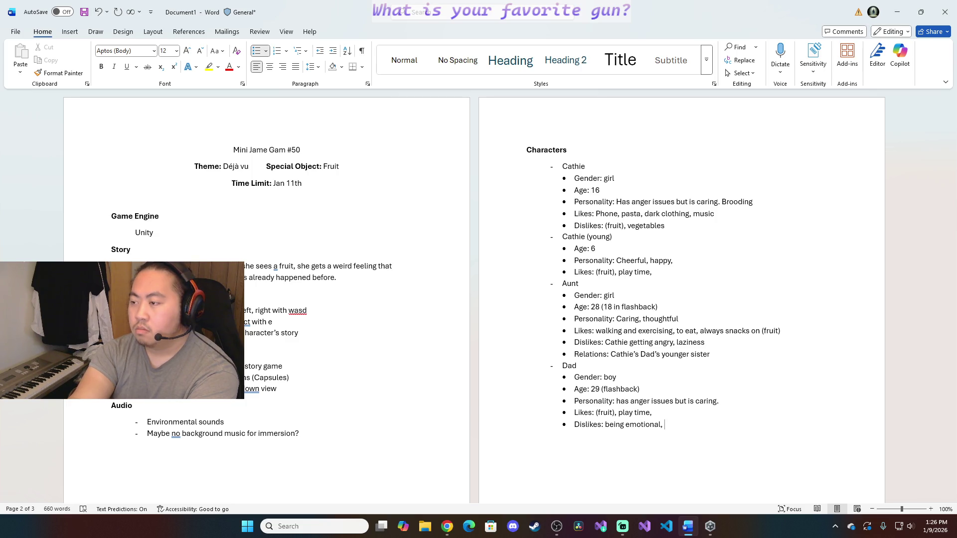
type("Mom")
type(",")
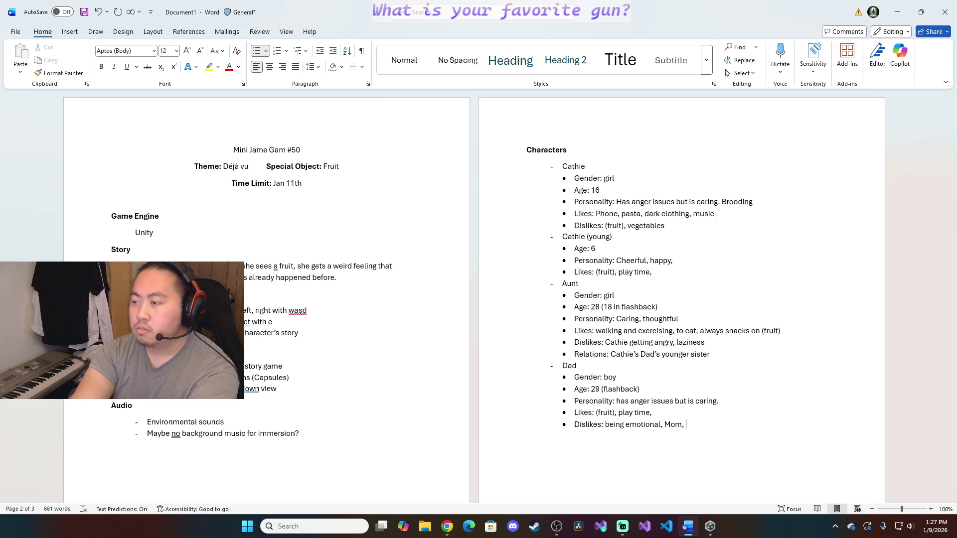
type("Relationss:")
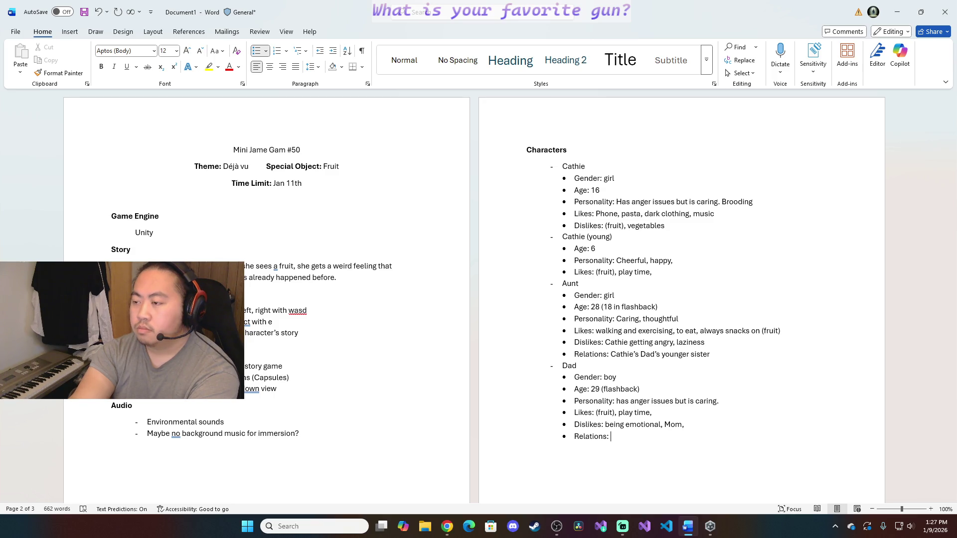
Retype Dad's Relations: married to Cathie's Mom, father of Cathie, older brother of Cathie's aunt, fixing typos
key("BackSpace")
key("BackSpace")
key("BackSpace")
key("BackSpace")
key("BackSpace")
key("BackSpace")
key("BackSpace")
key("BackSpace")
key("BackSpace")
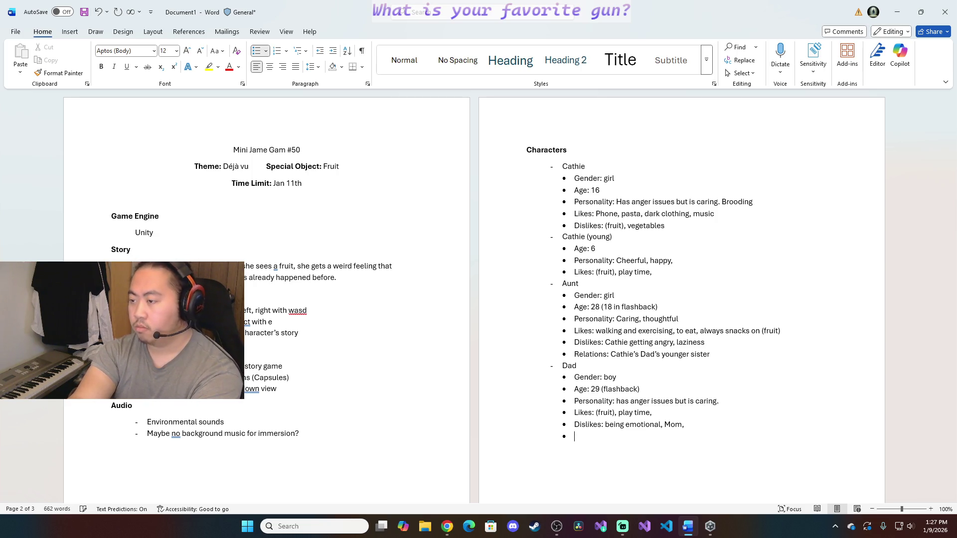
key("BackSpace")
key("BackSpace")
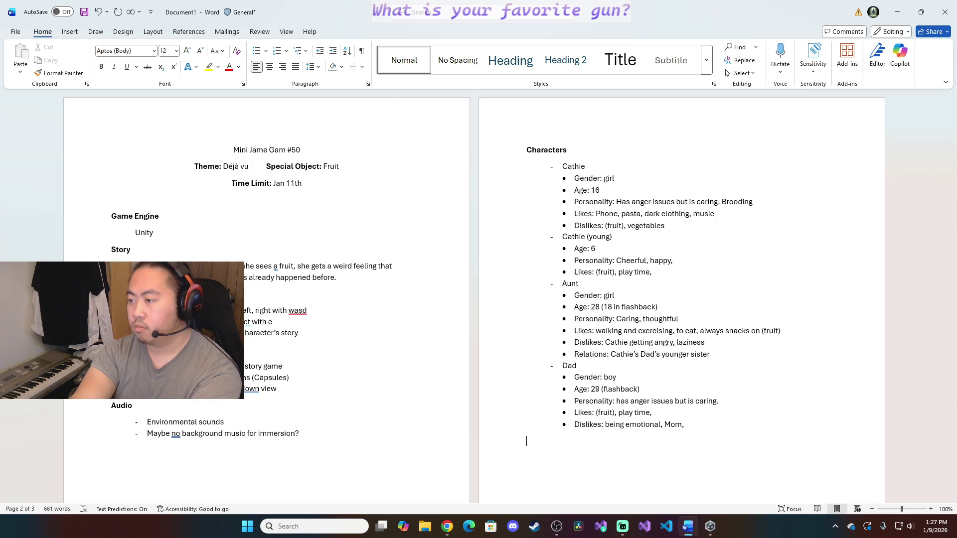
key("ctrl+z")
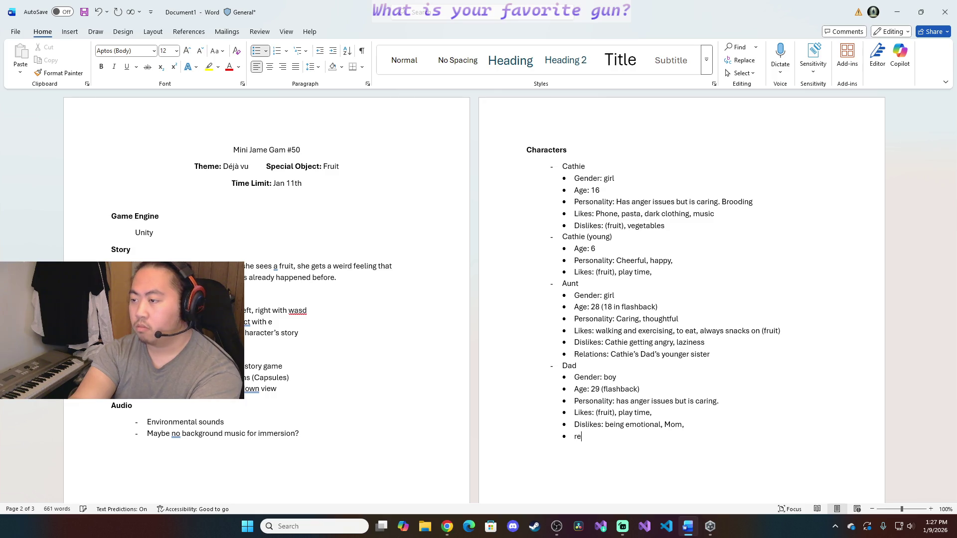
type("Relations")
type(": Married to")
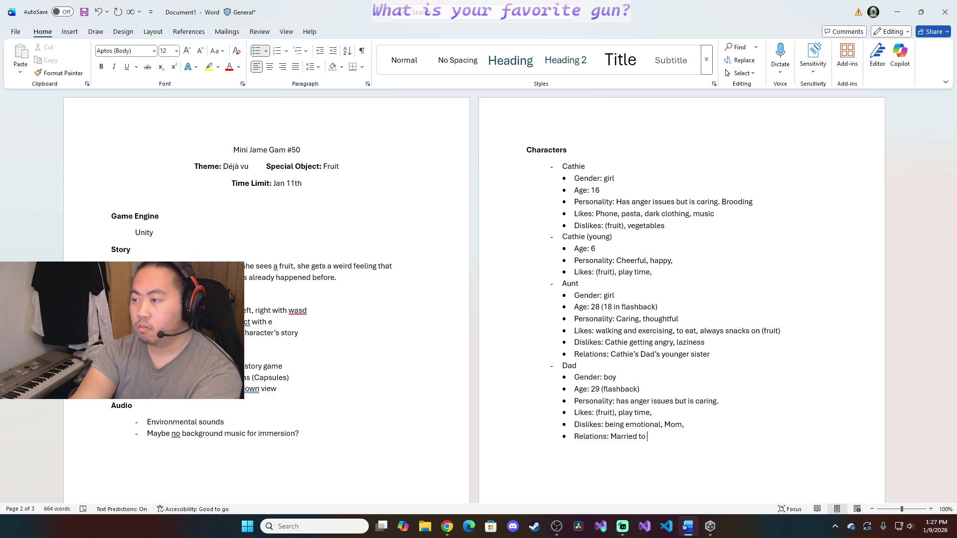
type(" cath")
key("BackSpace")
key("BackSpace")
key("BackSpace")
key("BackSpace")
type("Cathie’")
type("s Mom")
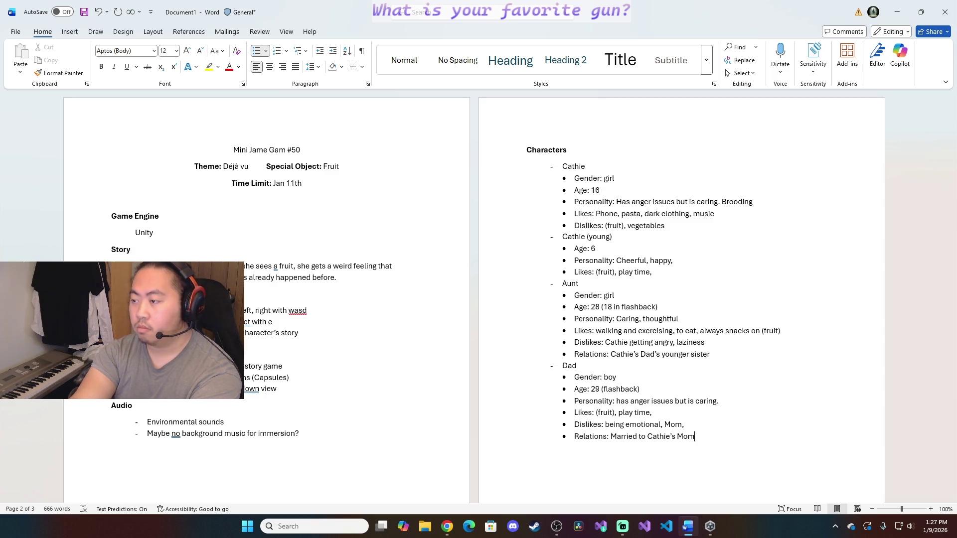
type(". Father of Cathie")
type(". Older brother of Au")
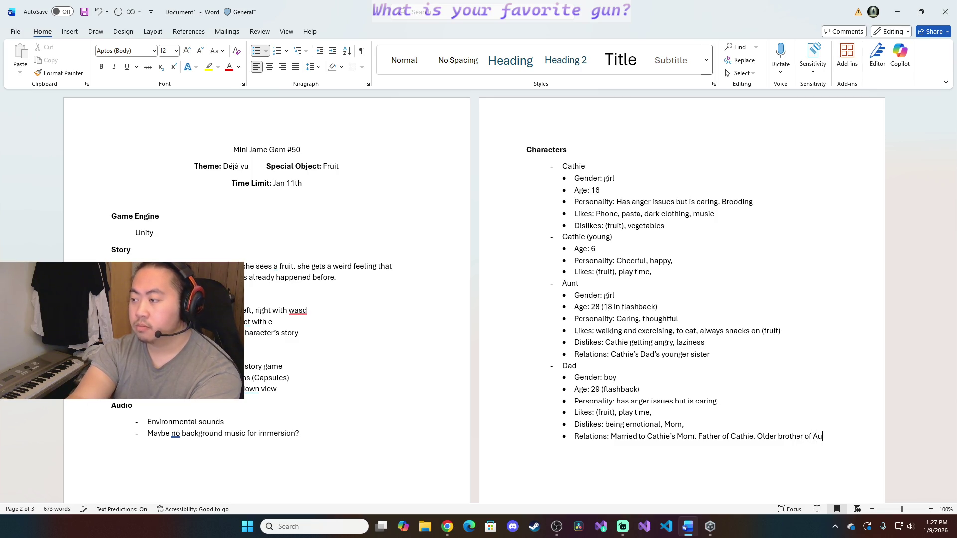
key("BackSpace")
type("Cathie")
type("'s ")
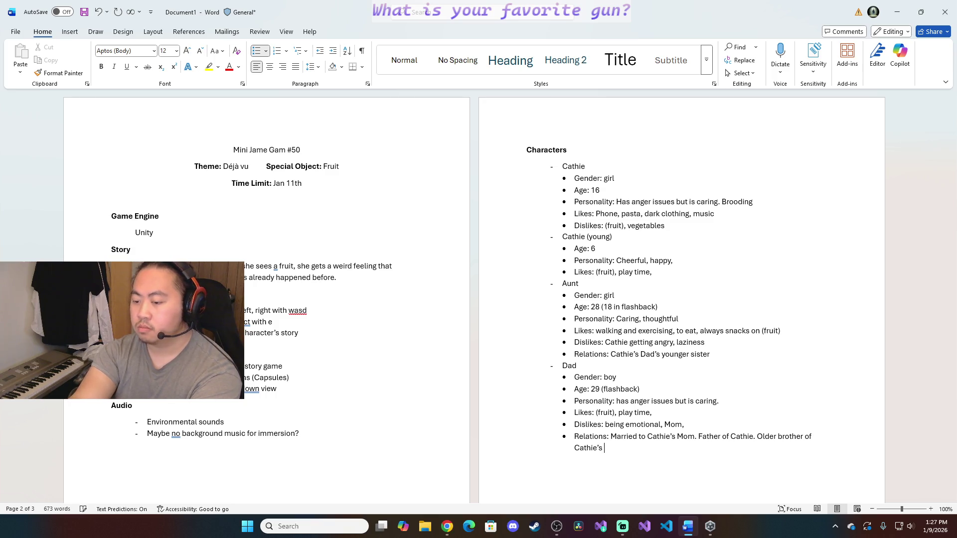
type("aunt.")
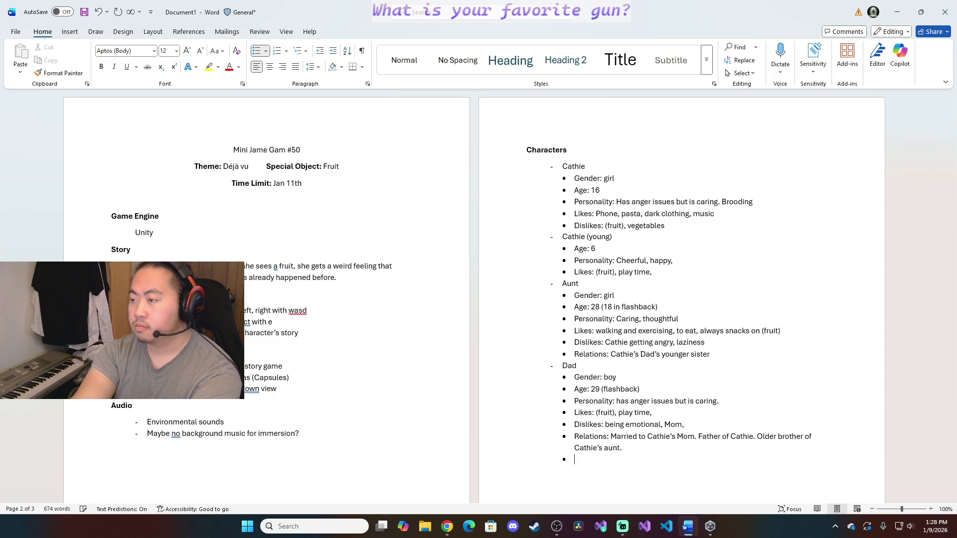
Clear the stray empty bullet and start an unbulleted line below Dad for a new character
key("BackSpace")
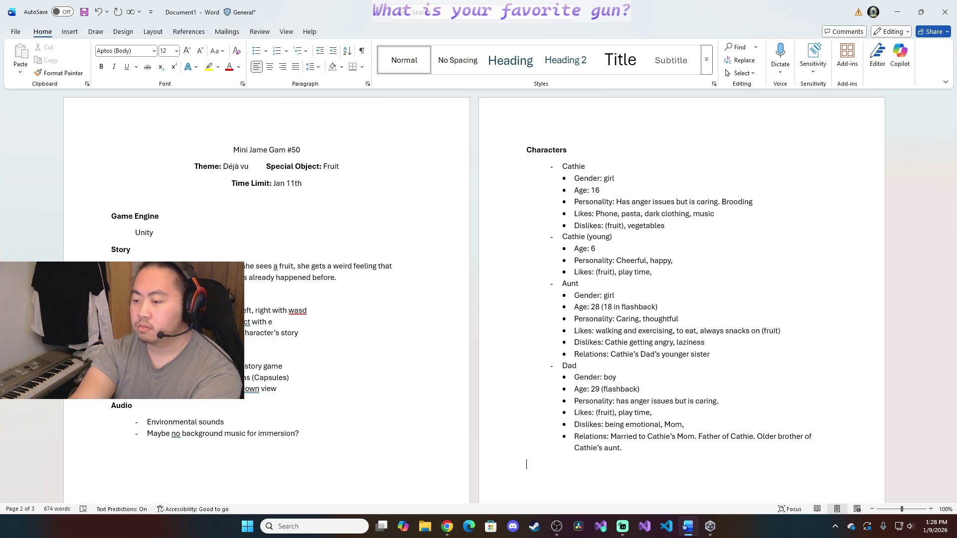
key("BackSpace")
key("Return")
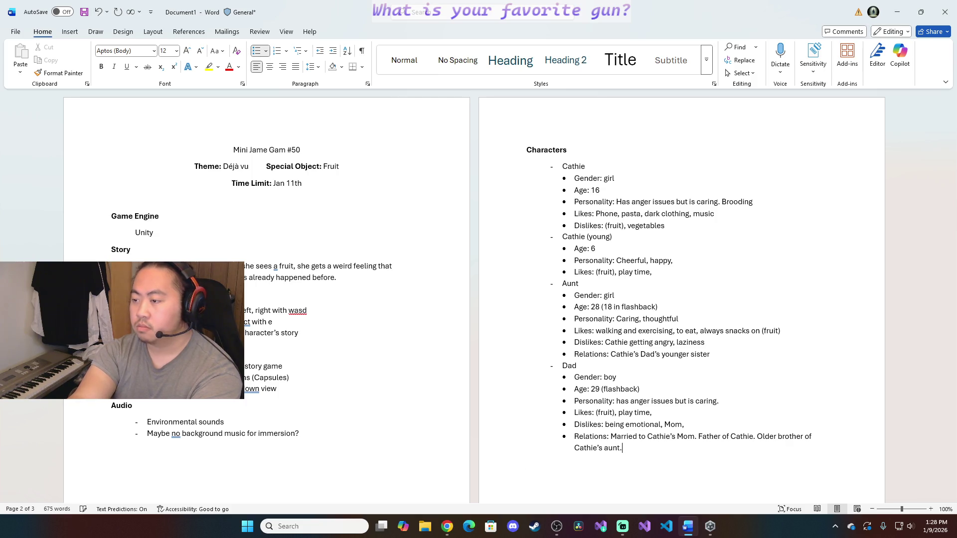
key("BackSpace")
key("Return")
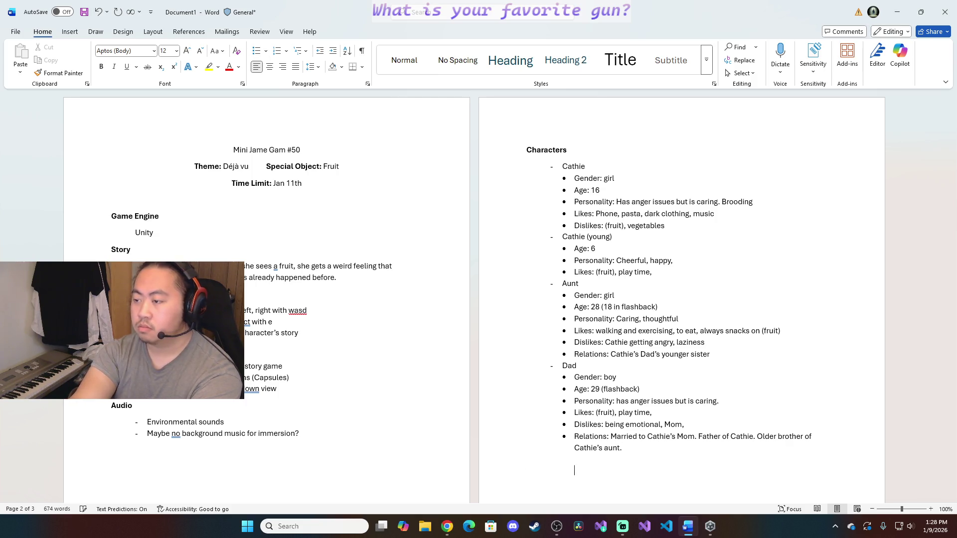
key("BackSpace")
key("Return")
key("BackSpace")
type("- ")
type("Mom")
Add Mom with bullets Gender: girl, Age: 27 (flashback), and Personality: sweet, loving, caring
key("Return")
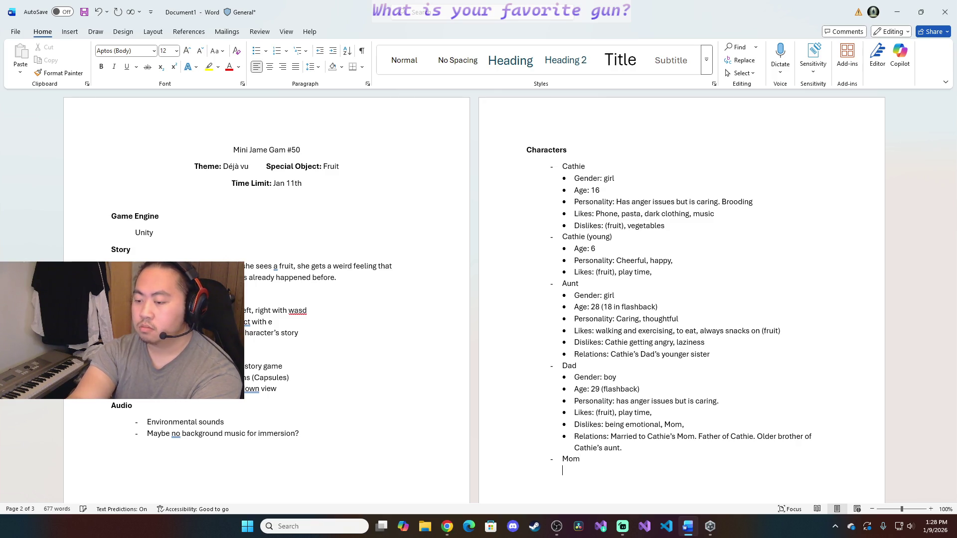
key("Tab")
type("Gender")
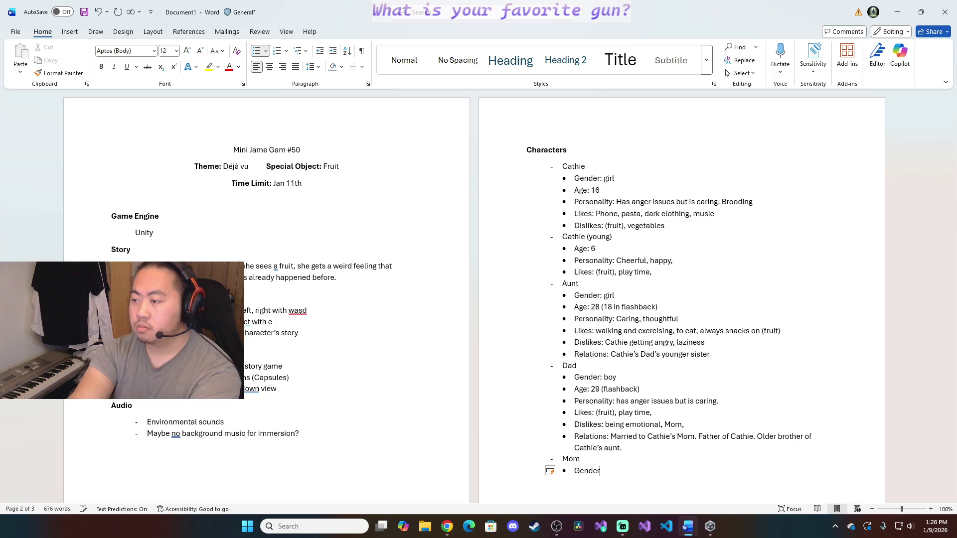
type(": girl")
key("Return")
type("Age:")
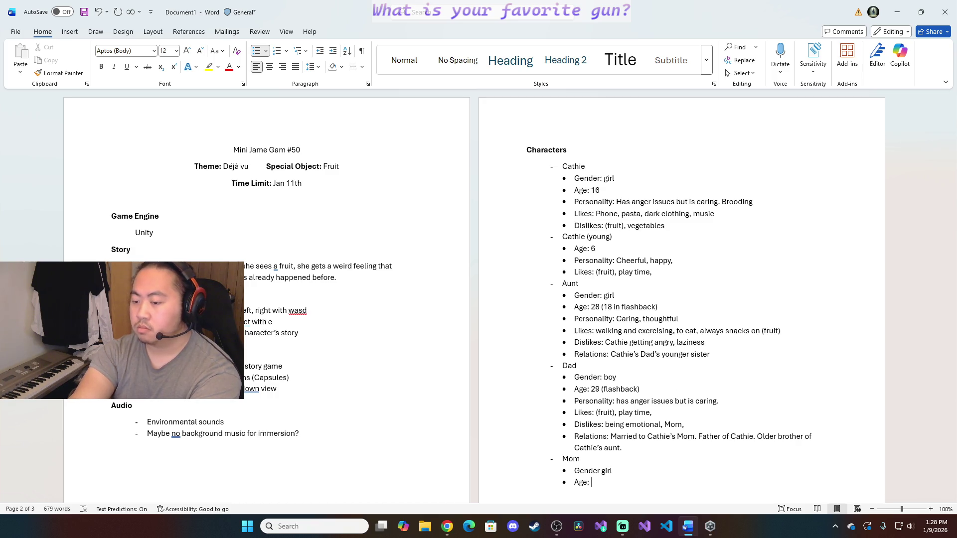
type("27")
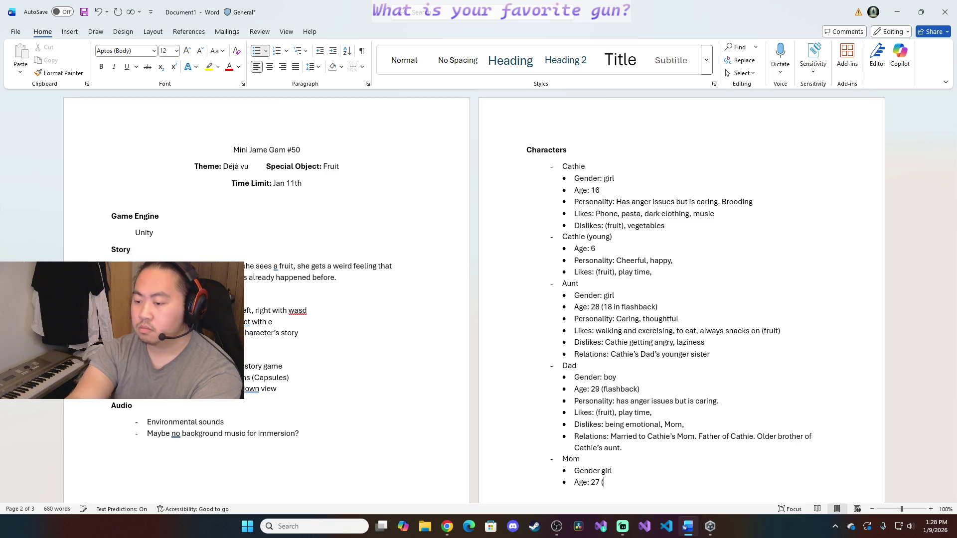
type(" (flashback)")
key("Return")
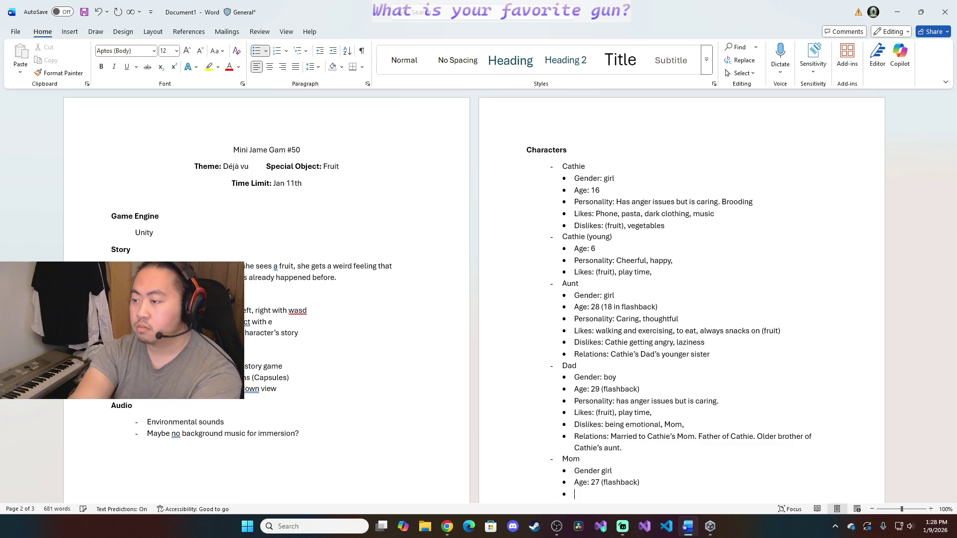
type("Per")
type("sonali")
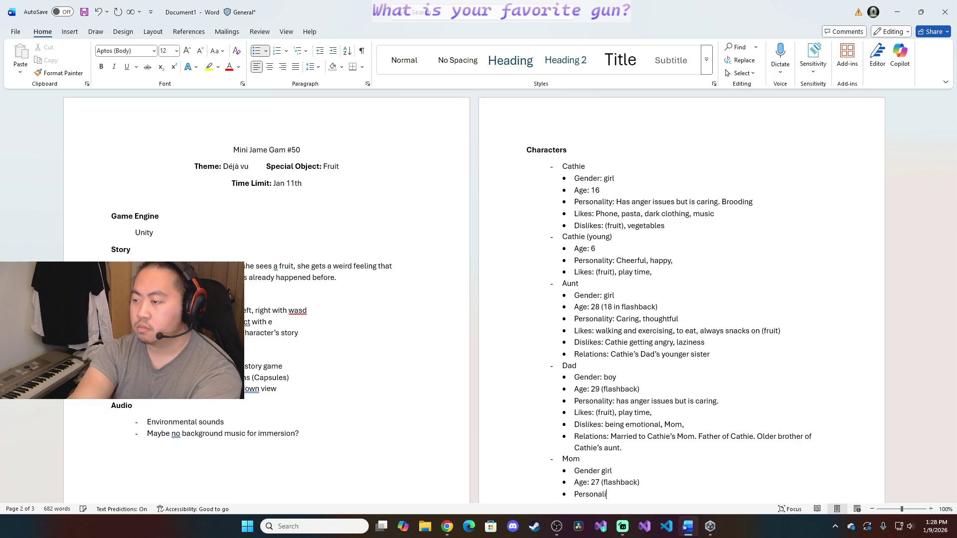
type("ty: ")
type("Sweet")
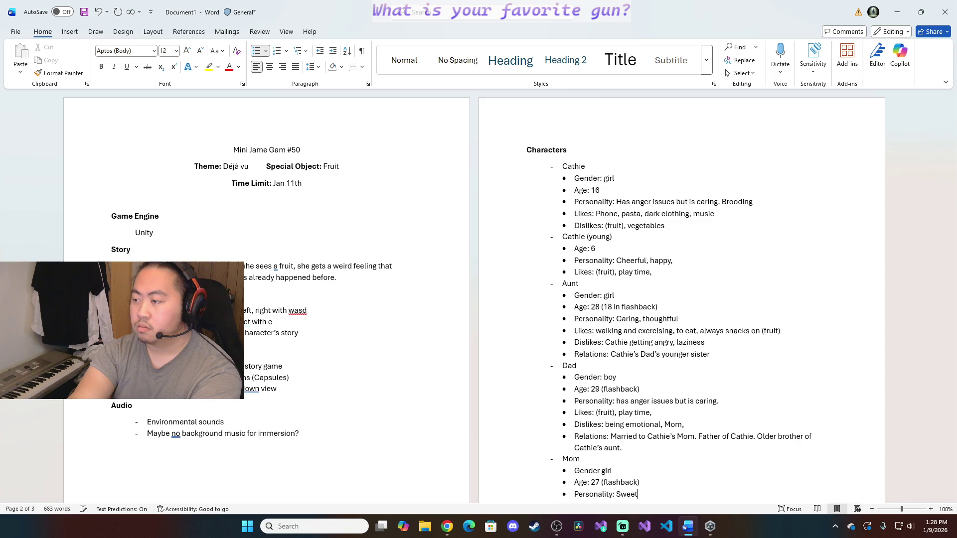
type(", loving, caring")
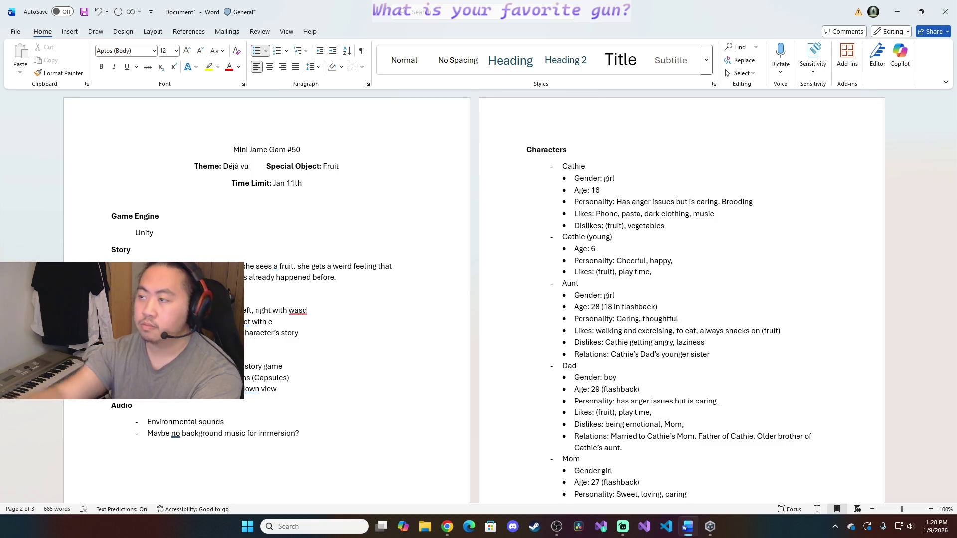
scroll(853, 367, "down", 3)
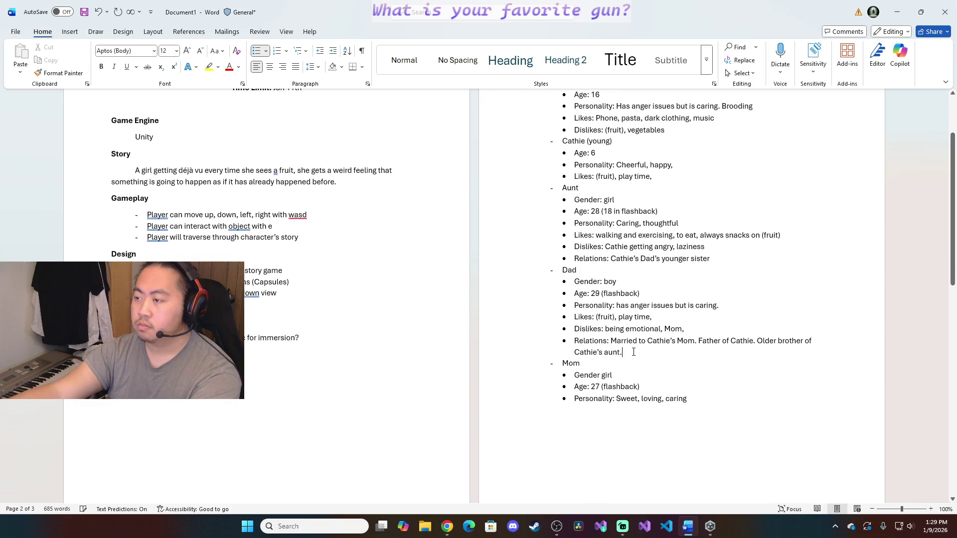
Add Dad's 'Portrayal of the story' bullet about his villainy in killing Cathie's Mom
key("BackSpace")
key("BackSpace")
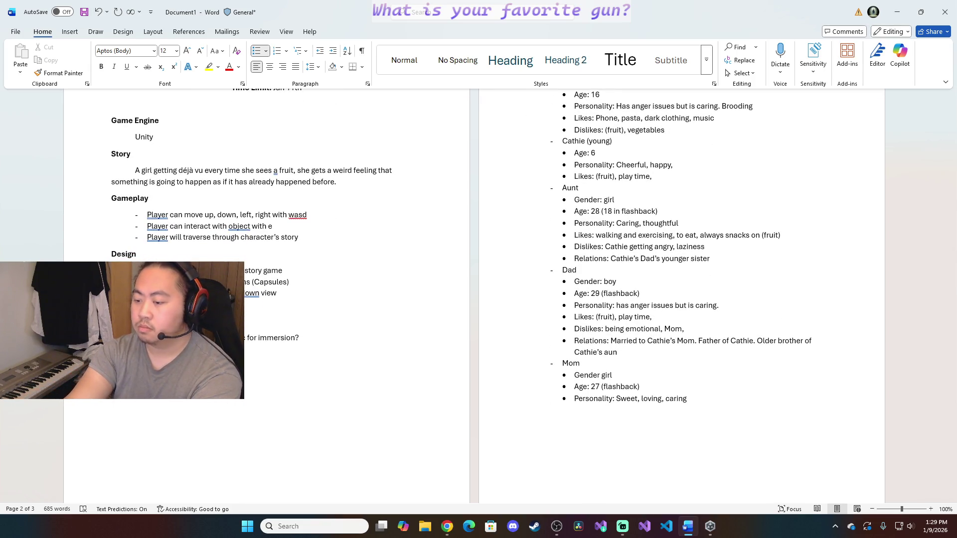
type("t.")
key("Return")
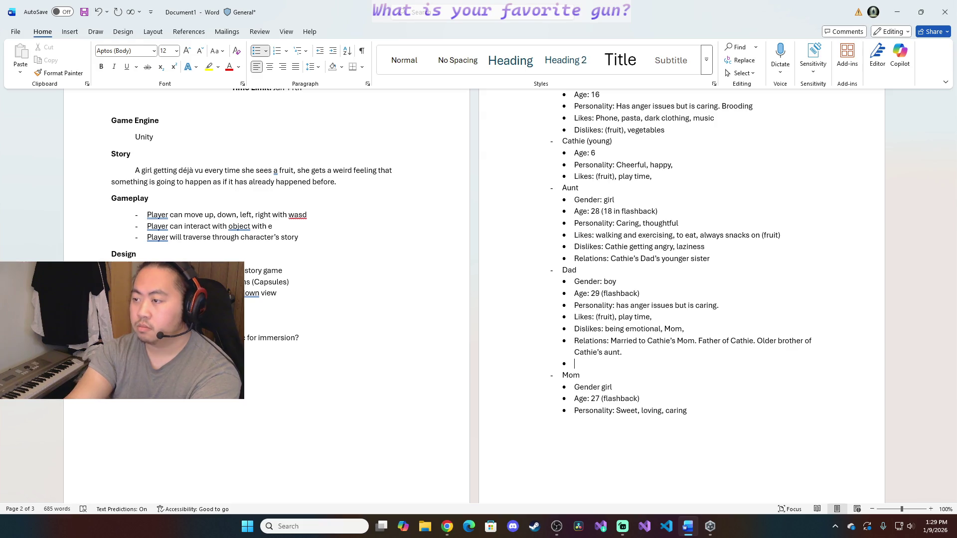
type("Portrayal of the story:")
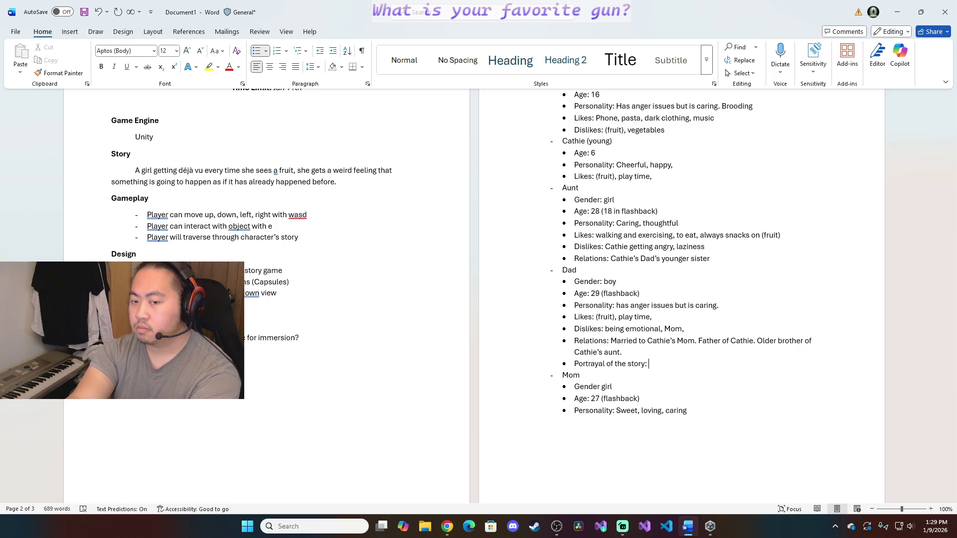
type(" Is seen as a")
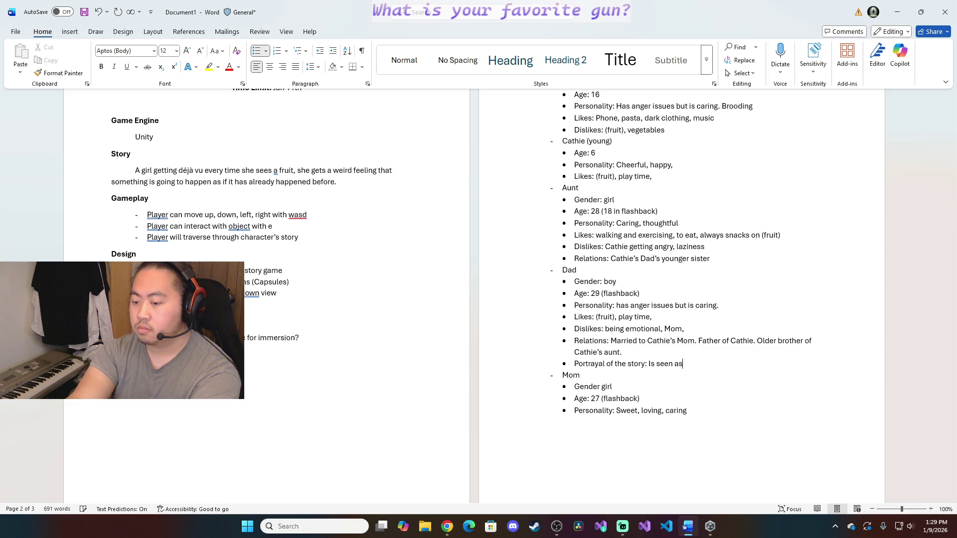
type("n angry ")
type("mess an")
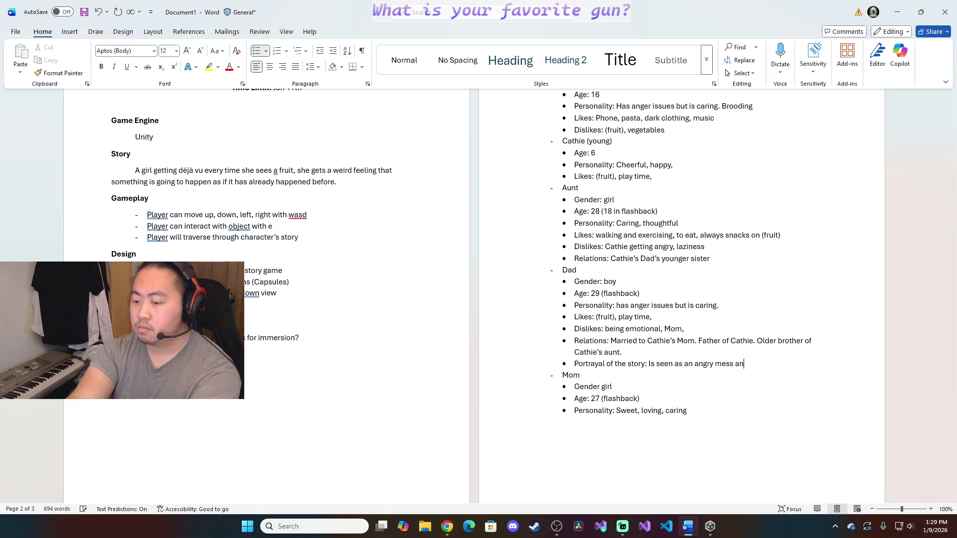
type("d almost villan")
key("BackSpace")
type("iny ")
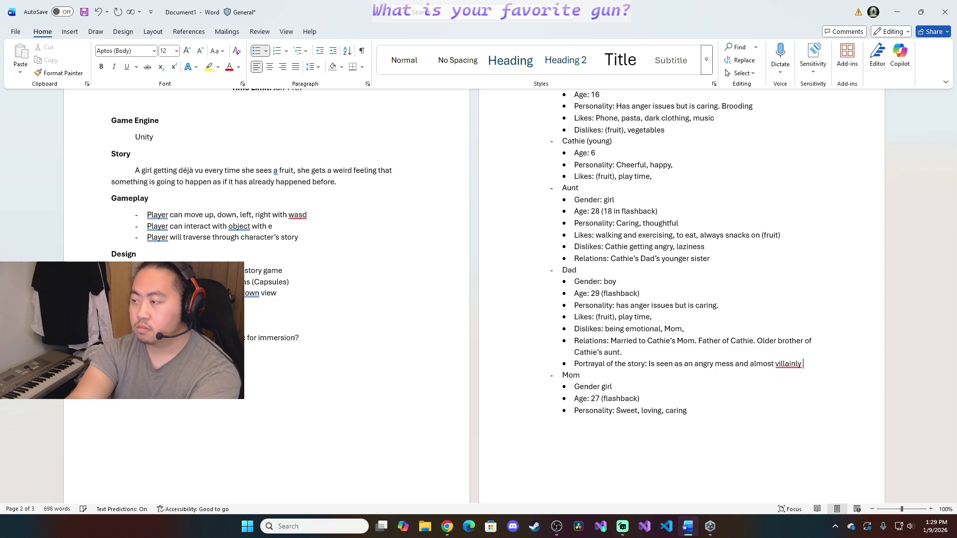
type("ike d")
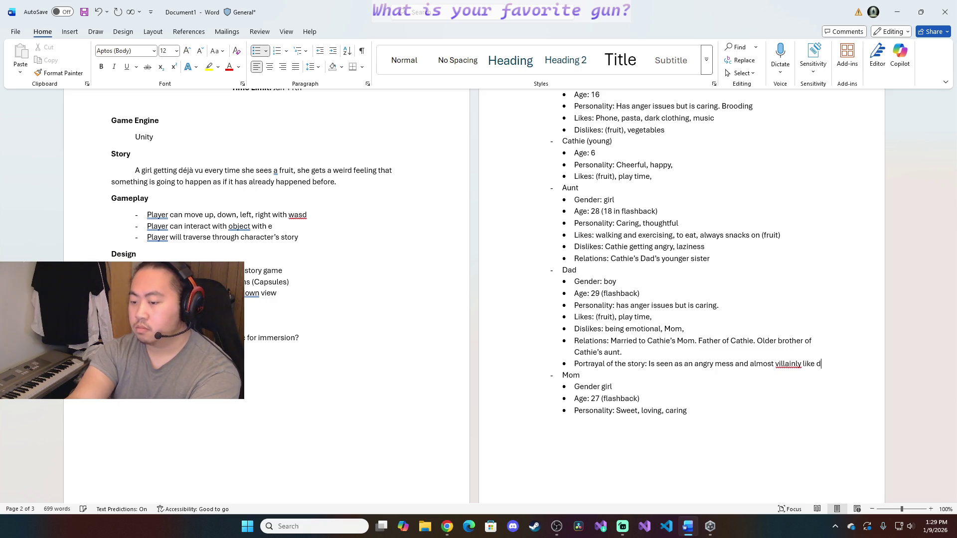
type("ue to him ")
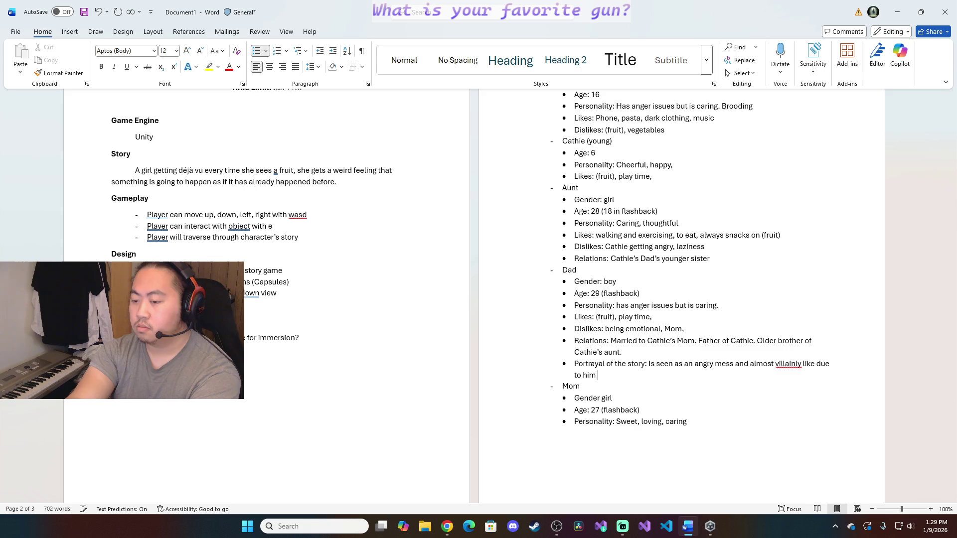
type("killi")
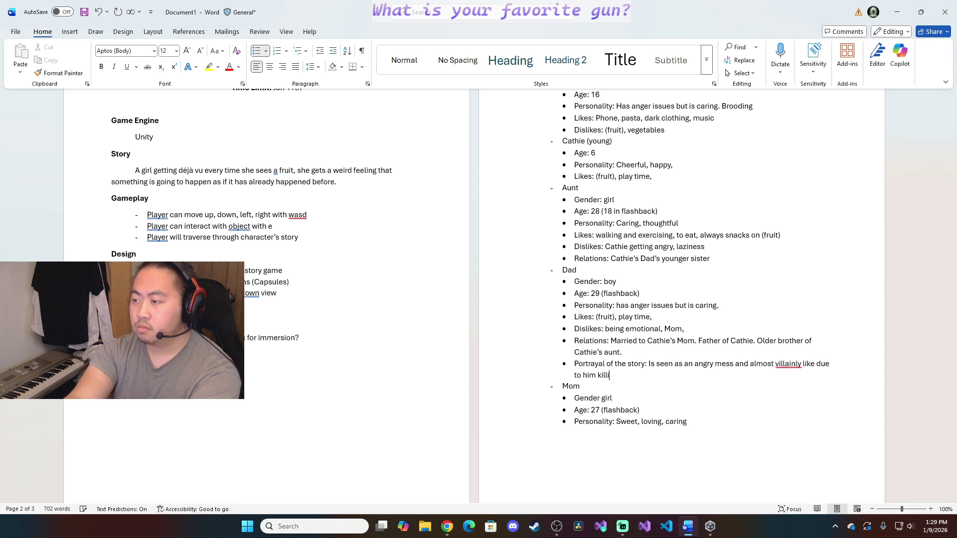
type("ng Cathie")
type("'s")
type(" mom")
key("BackSpace")
key("BackSpace")
key("BackSpace")
type("Mom.")
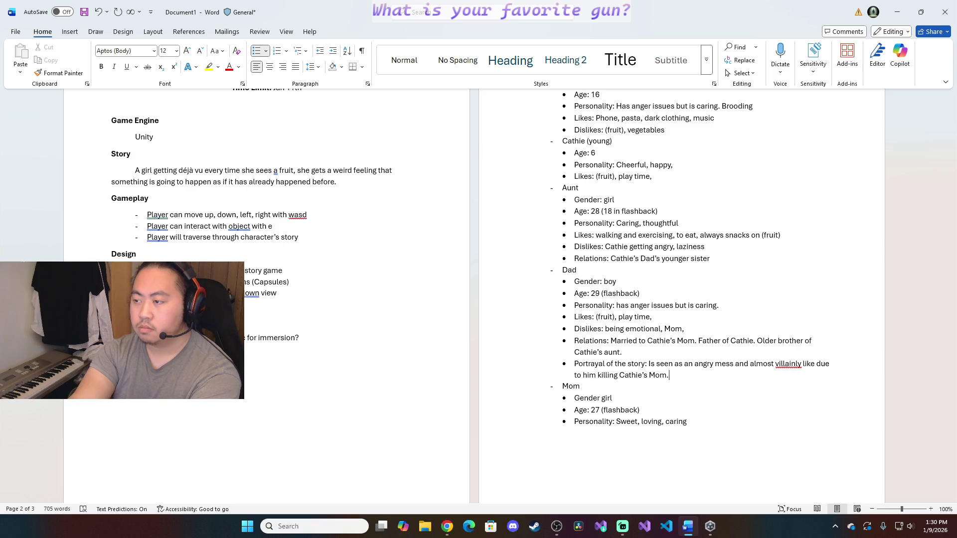
Start a new bullet under Mom's personality, then finish Dad's portrayal with capitalized 'Mom'
left_click(733, 427)
key("Return")
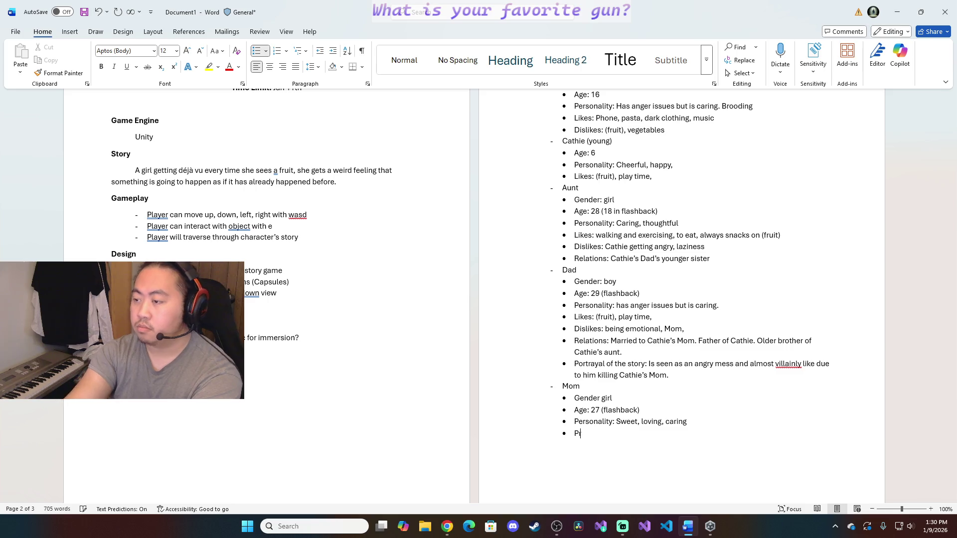
left_click(700, 371)
type("Re")
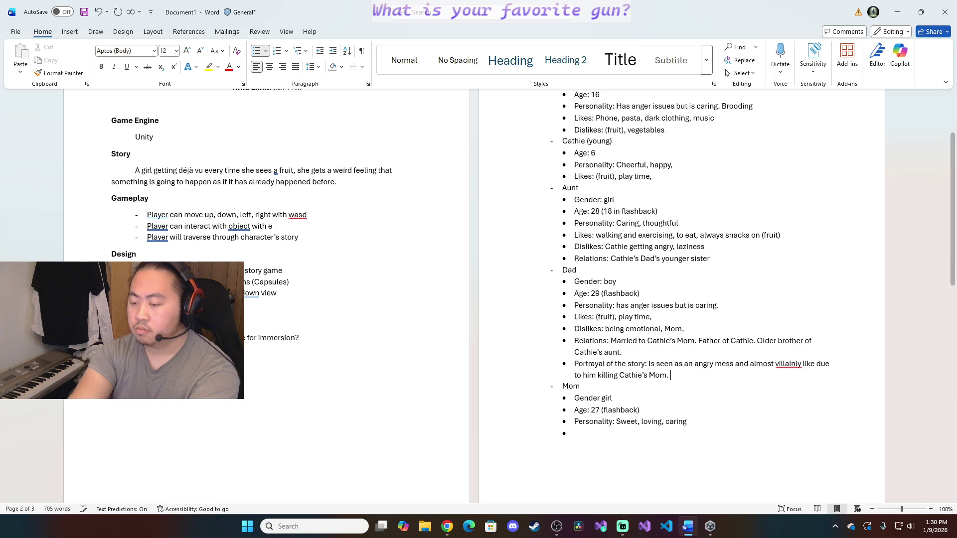
type("ason why he killed ")
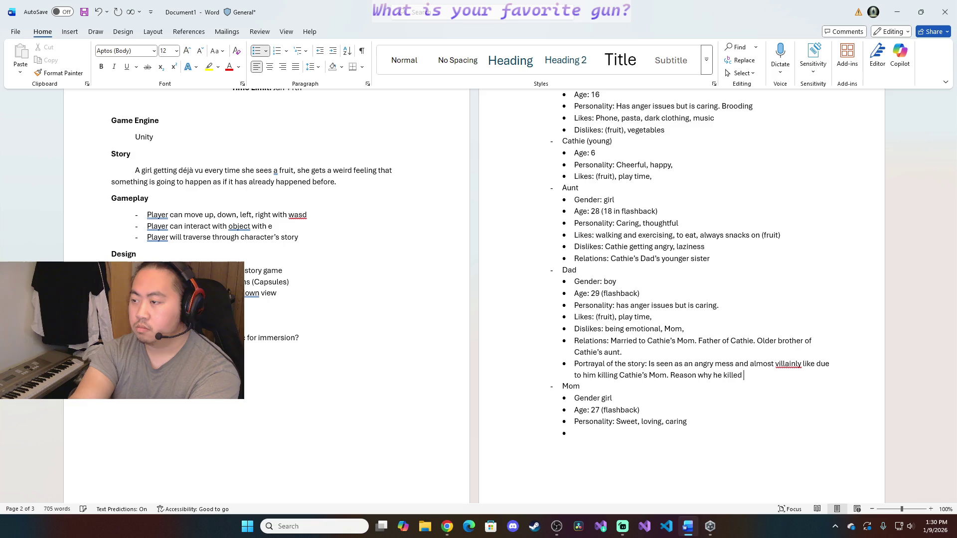
type("Cathie's Mom is due to the ")
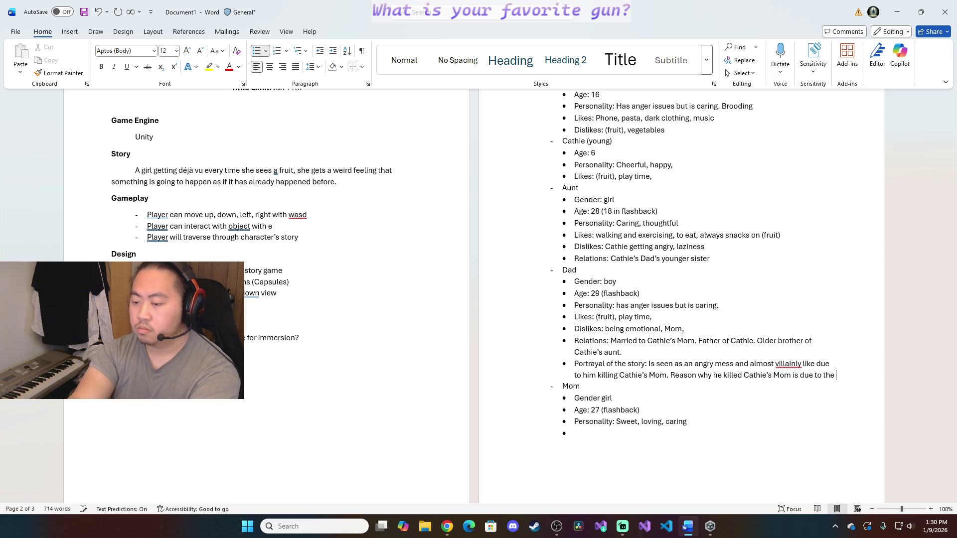
type("mom cheating with ")
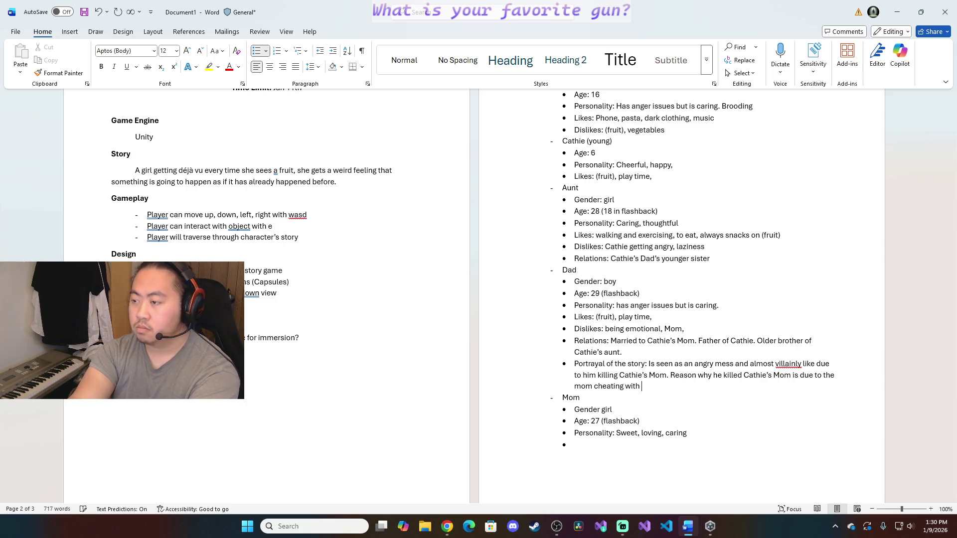
type("another gu")
type("y")
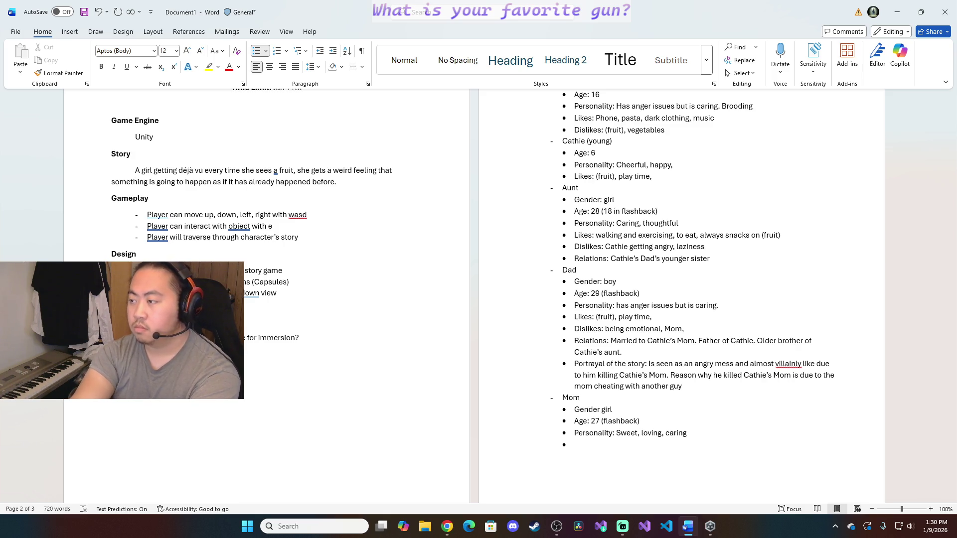
type(" and")
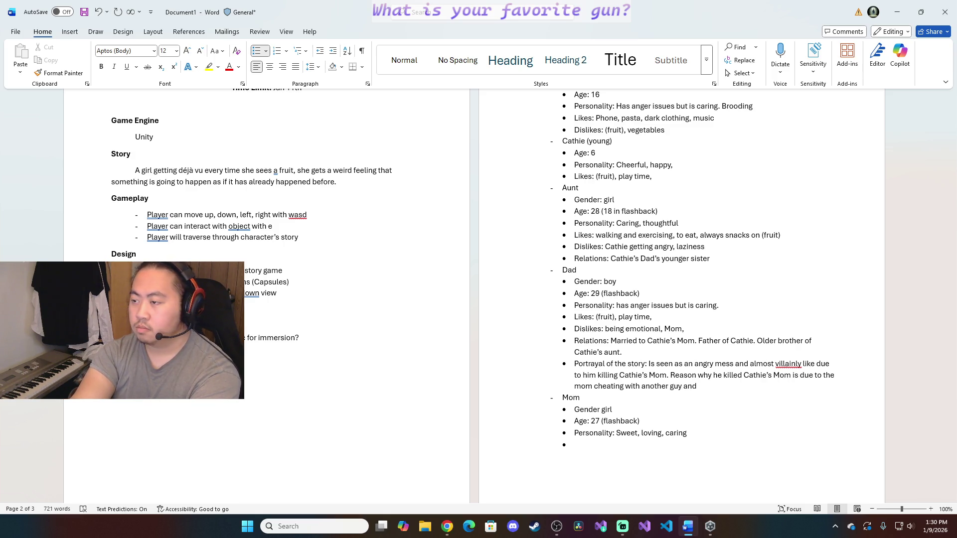
type(" the Dad")
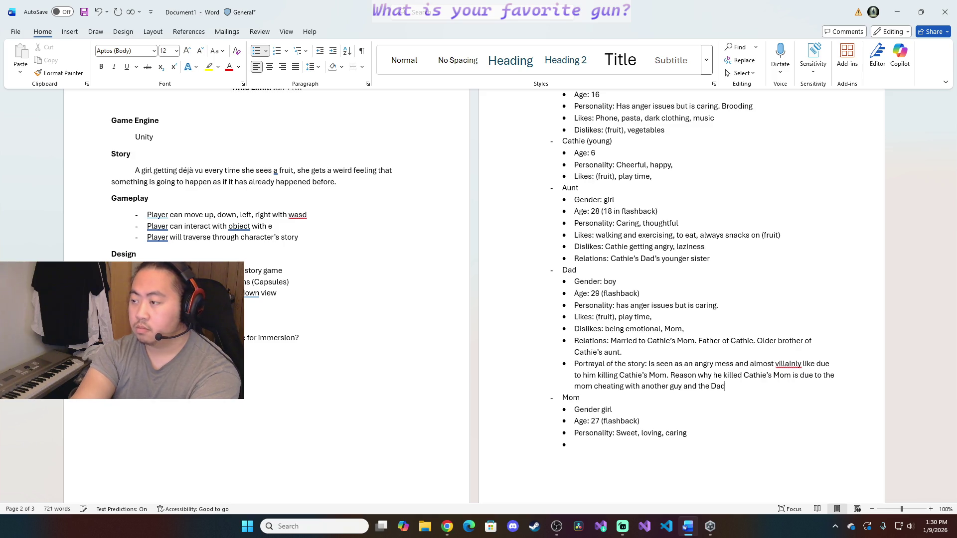
type(" could not")
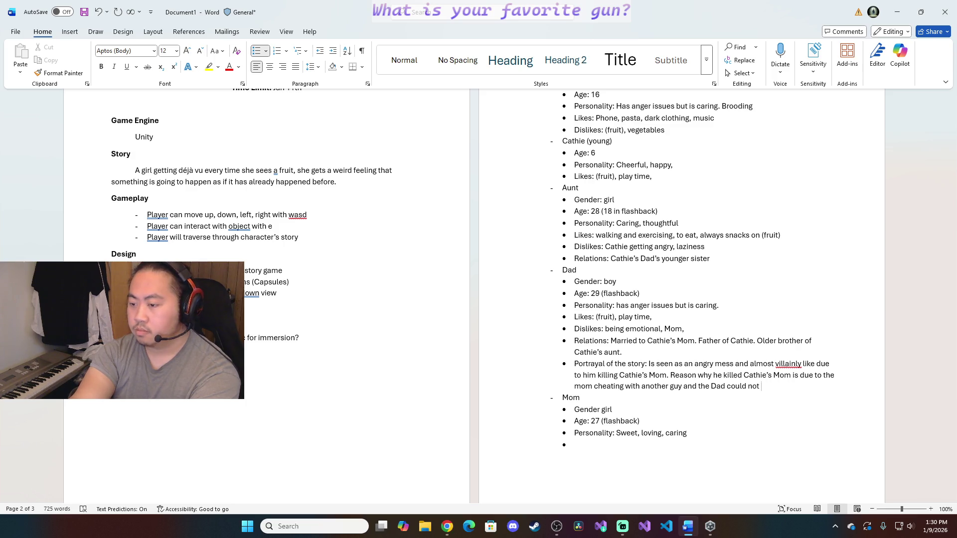
type("control his ")
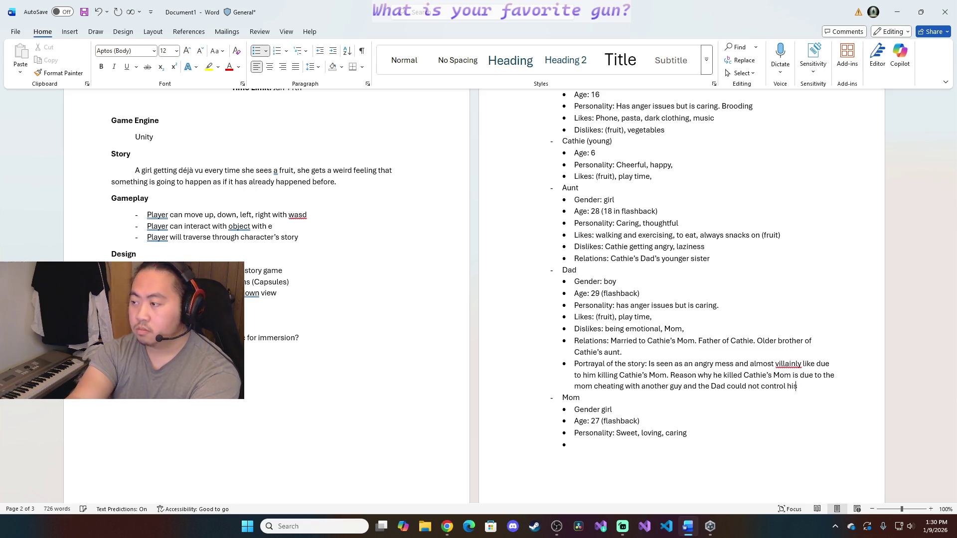
type("anger an")
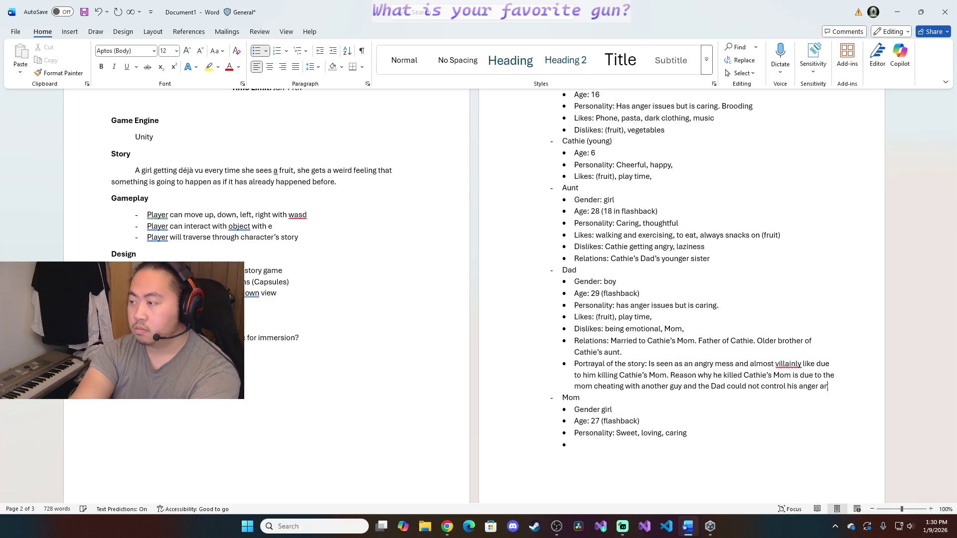
type("ymore and pulled out his gun on the mom")
key("BackSpace")
key("BackSpace")
key("BackSpace")
type("Mom")
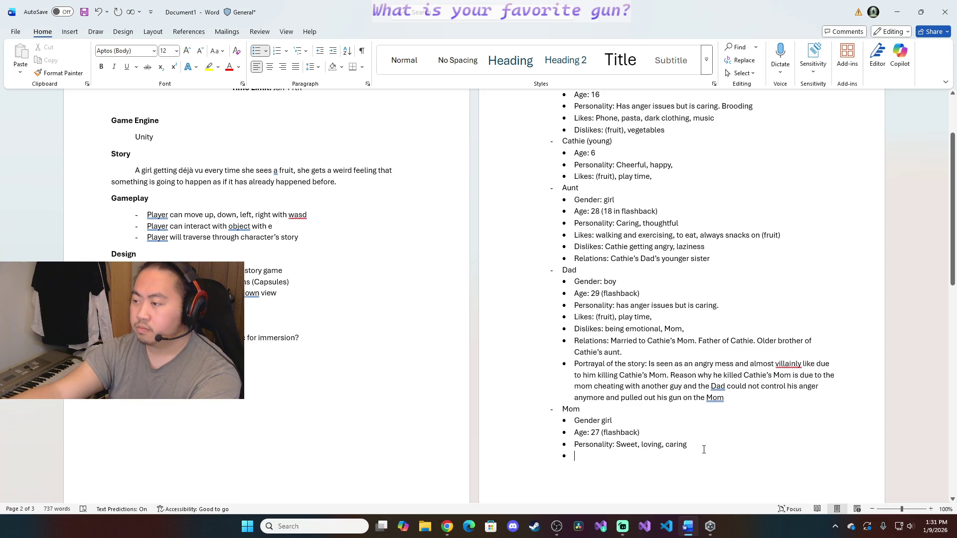
type(".")
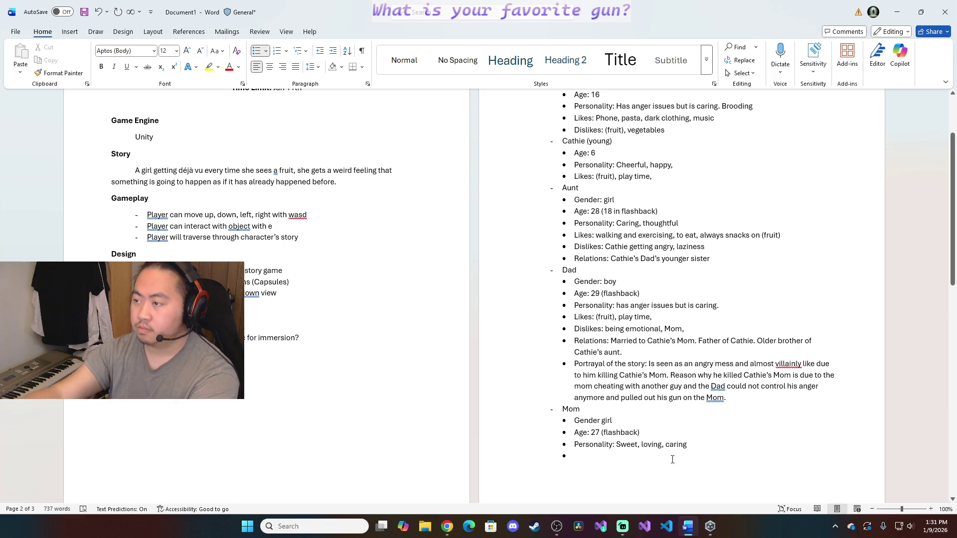
type("Likes")
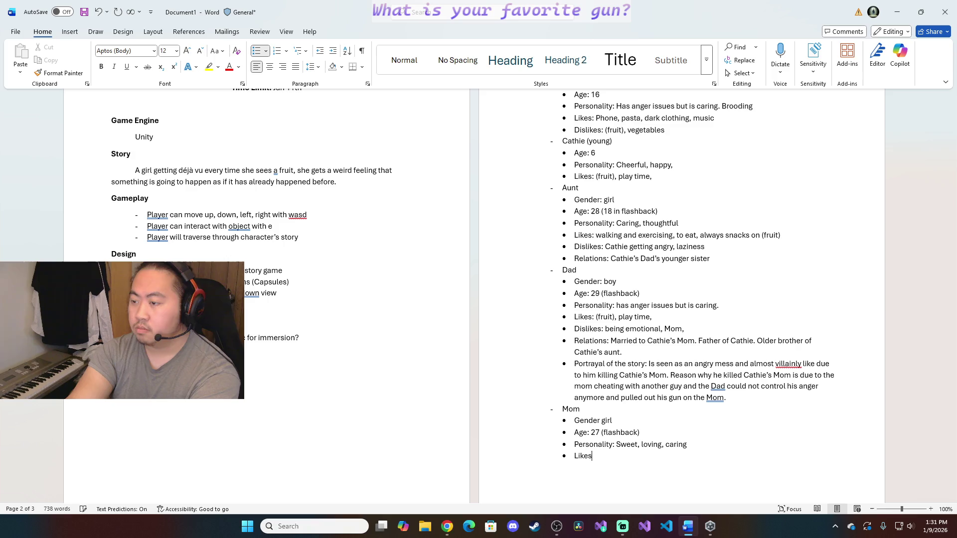
type(": (fruit)")
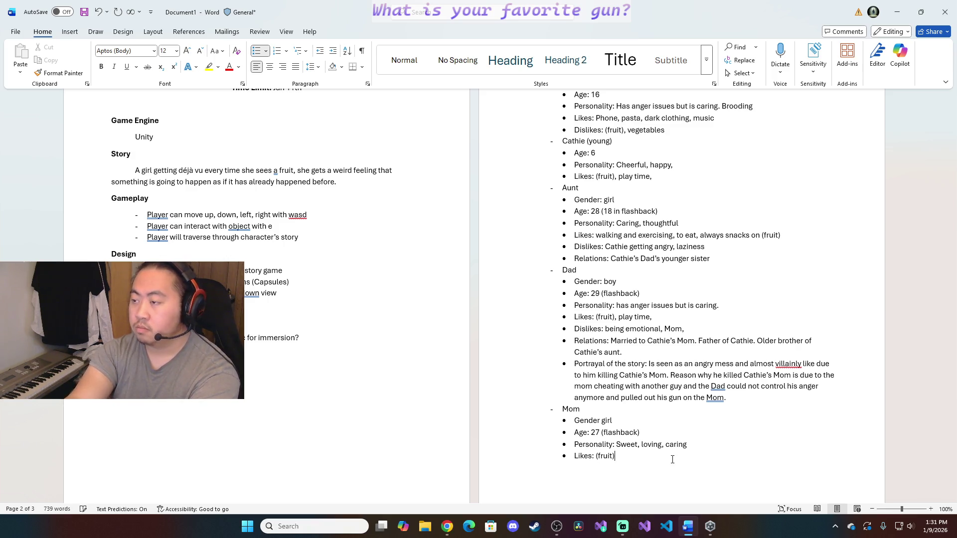
type(", ")
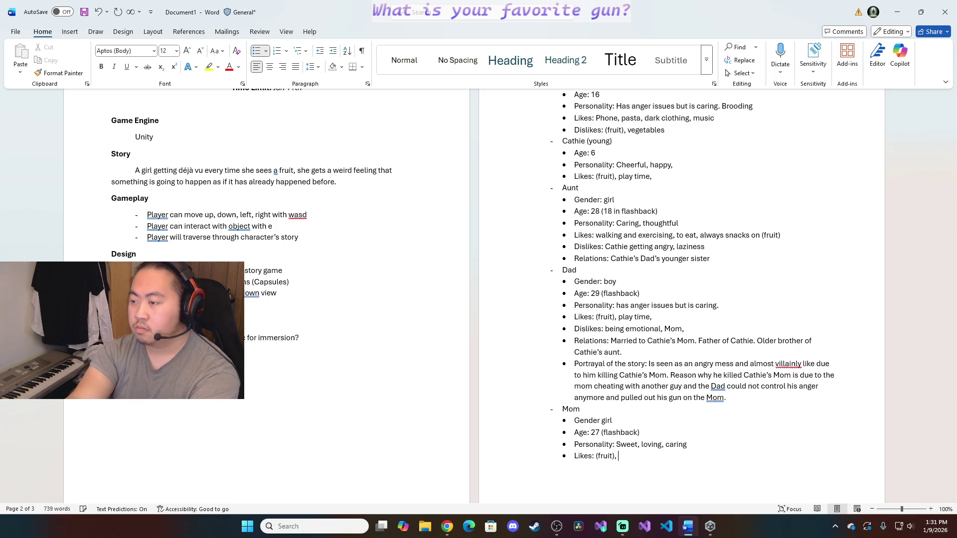
type("cooking,")
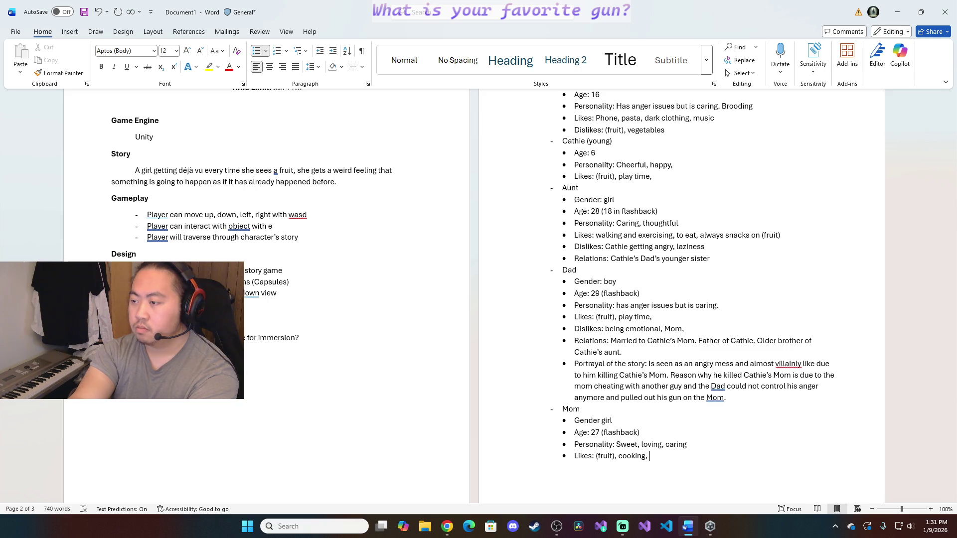
Trim Mom's likes to '(fruit), cooking' and add 'Dislikes: being alone, laziness' beneath
key("BackSpace")
key("BackSpace")
key("Return")
type("Dislikes")
type(":")
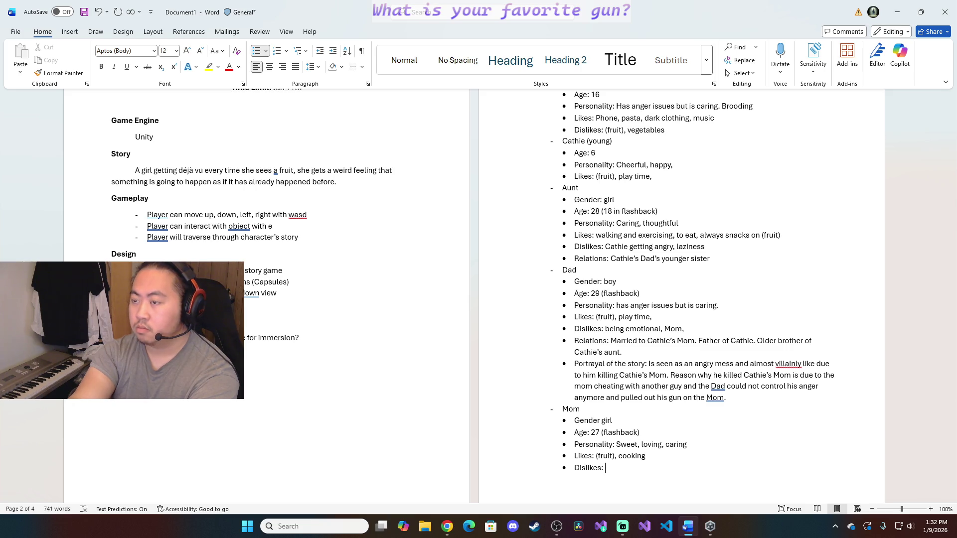
type("being ")
type("alone,")
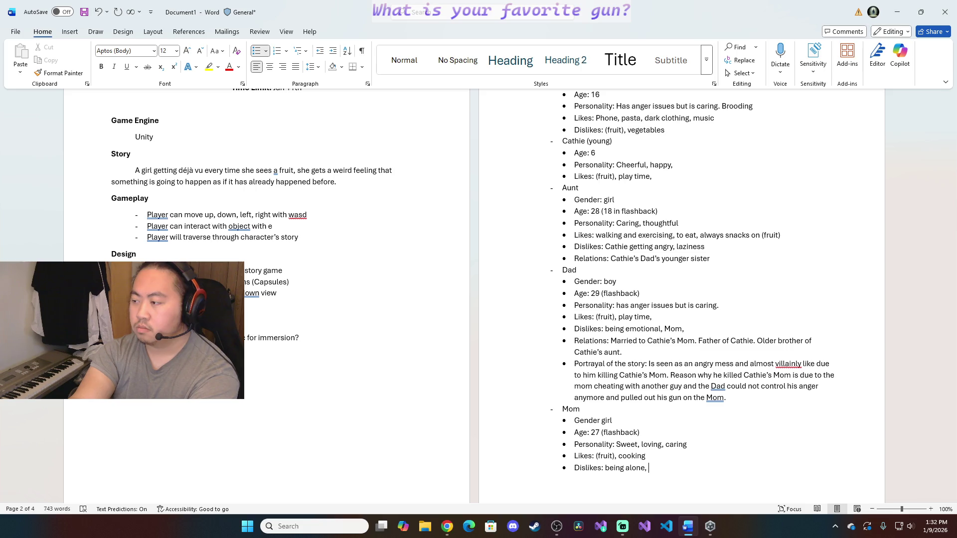
type("laziness")
key("Down")
type("Resul")
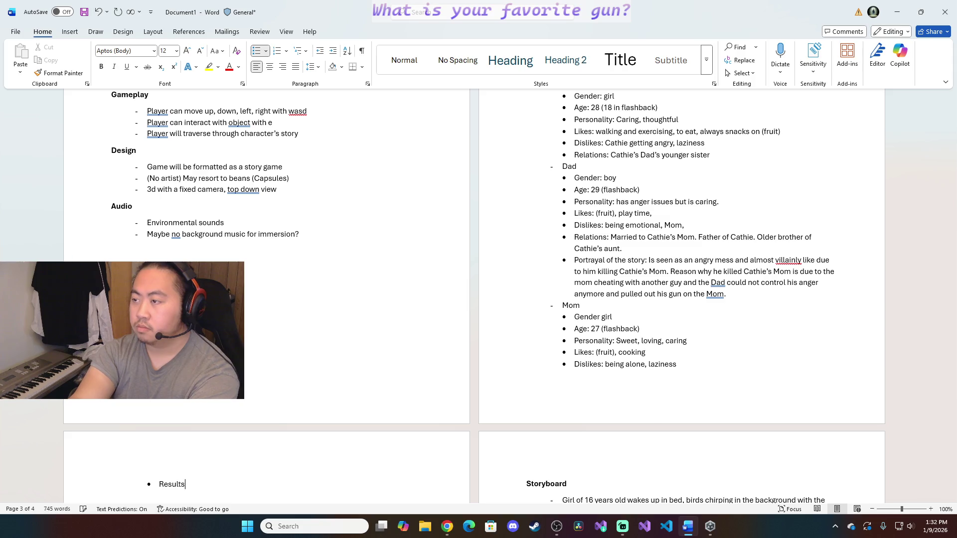
Write Mom's 'Relations: Married to Cathie's Dad.' and her affair-revealing portrayal bullet
key("BackSpace")
key("BackSpace")
key("BackSpace")
type("lations")
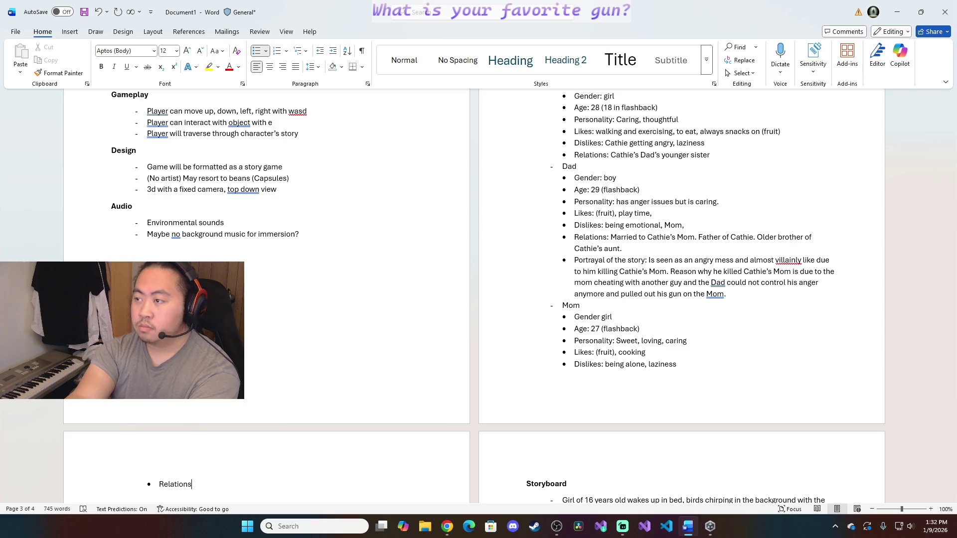
type(": Married to Cathie's Dad")
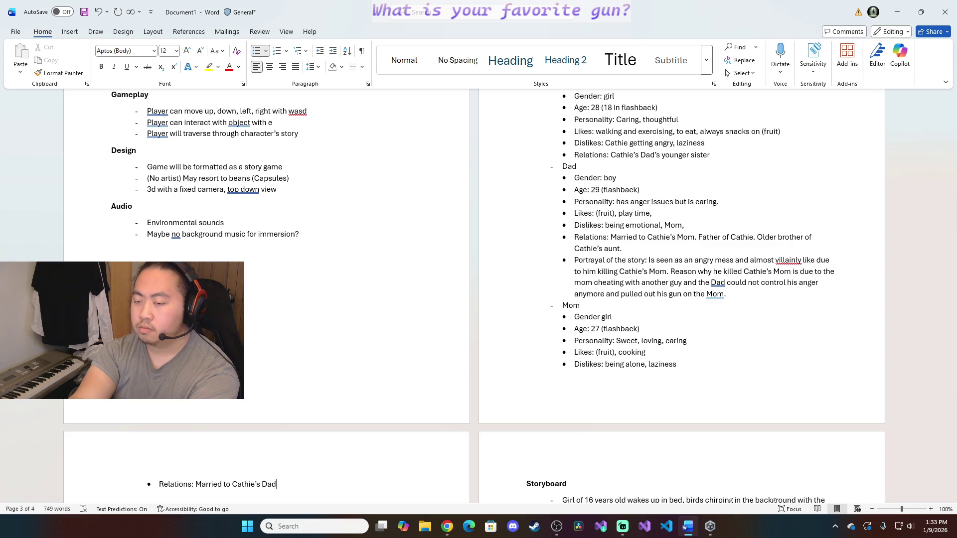
type(". ")
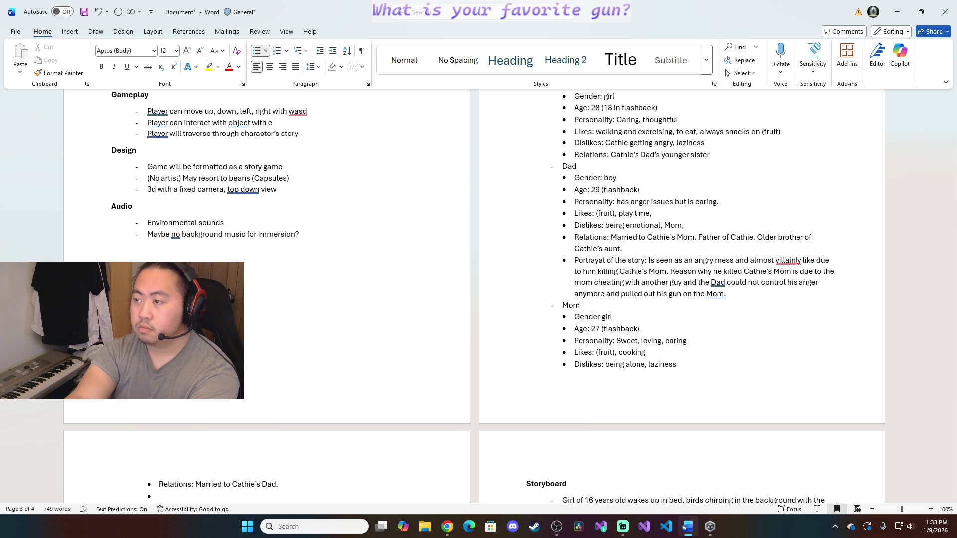
type("Pro")
key("BackSpace")
key("BackSpace")
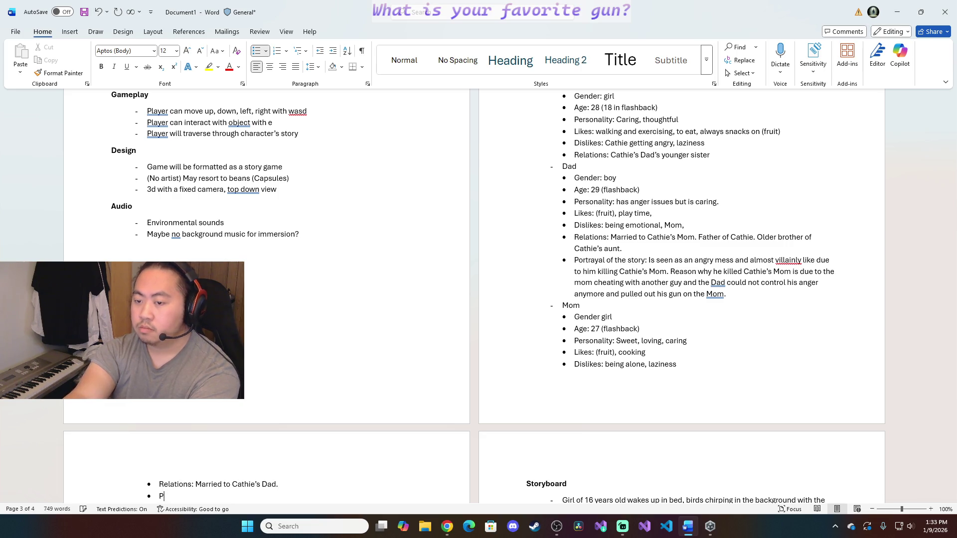
type("ortraya")
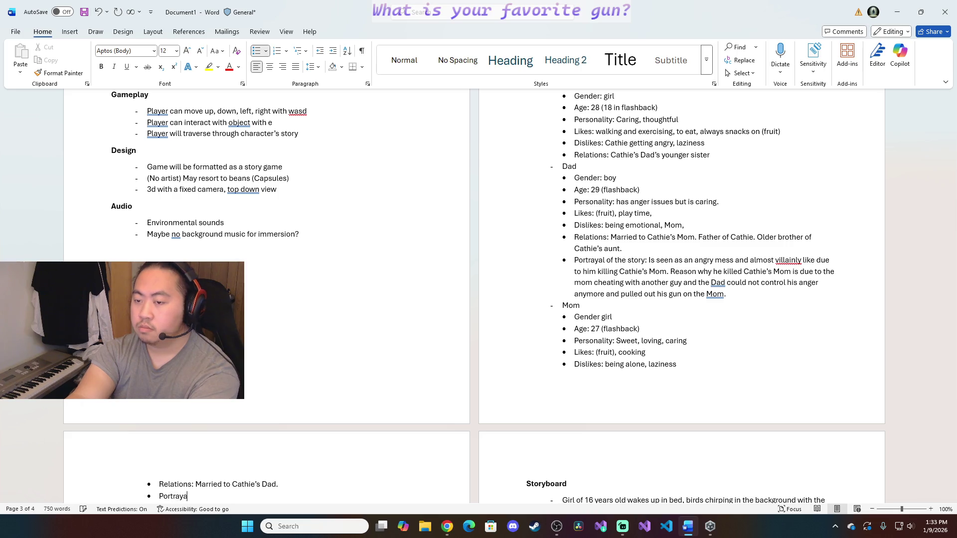
type("l of the story")
type(": Is seen")
type(" as a sweet loving and caring mother")
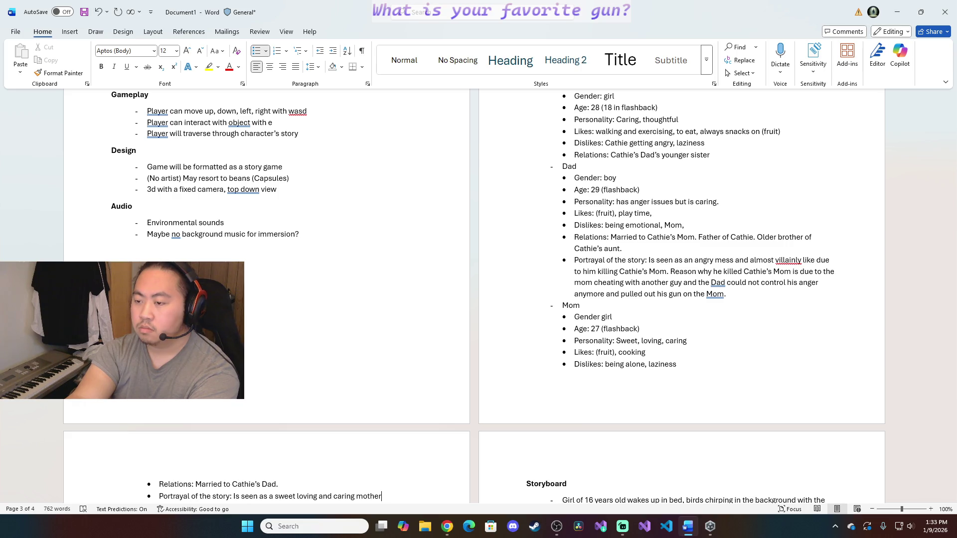
type(".")
type(" Is actually")
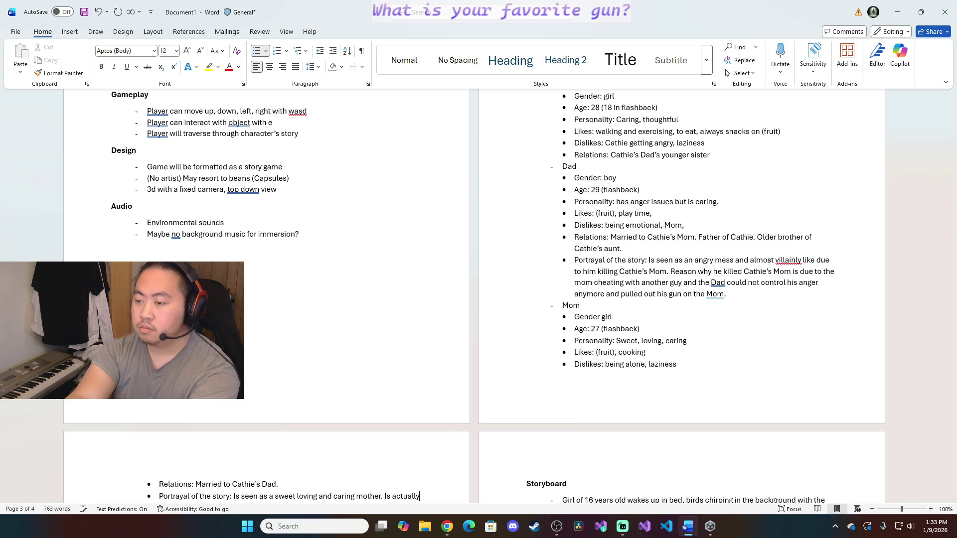
type(" a cheater and ")
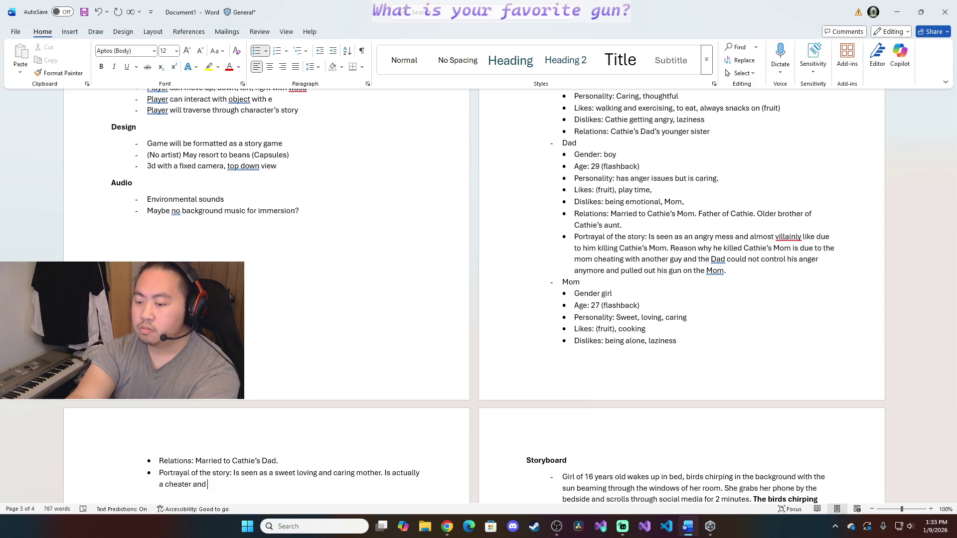
type("had an affair with a no")
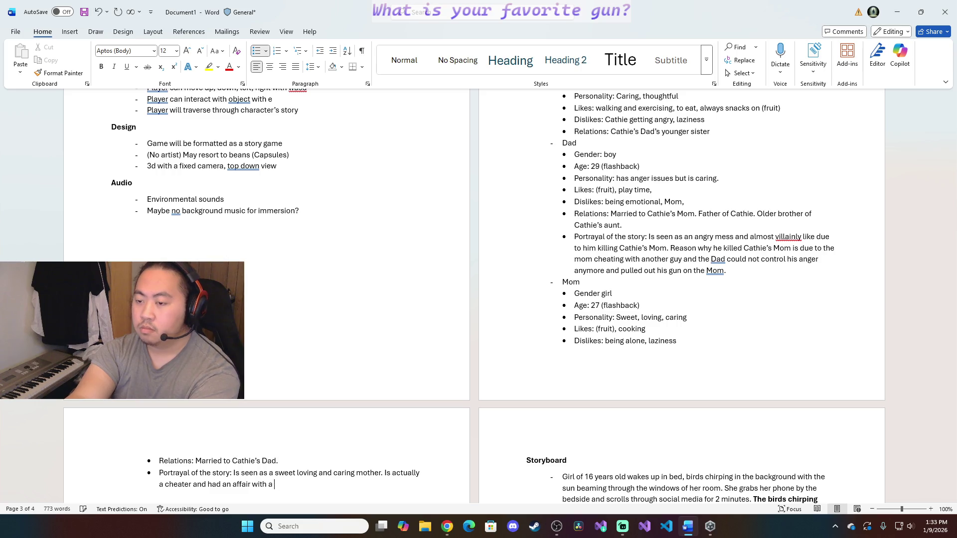
type("ther guy from her ")
type("work place.")
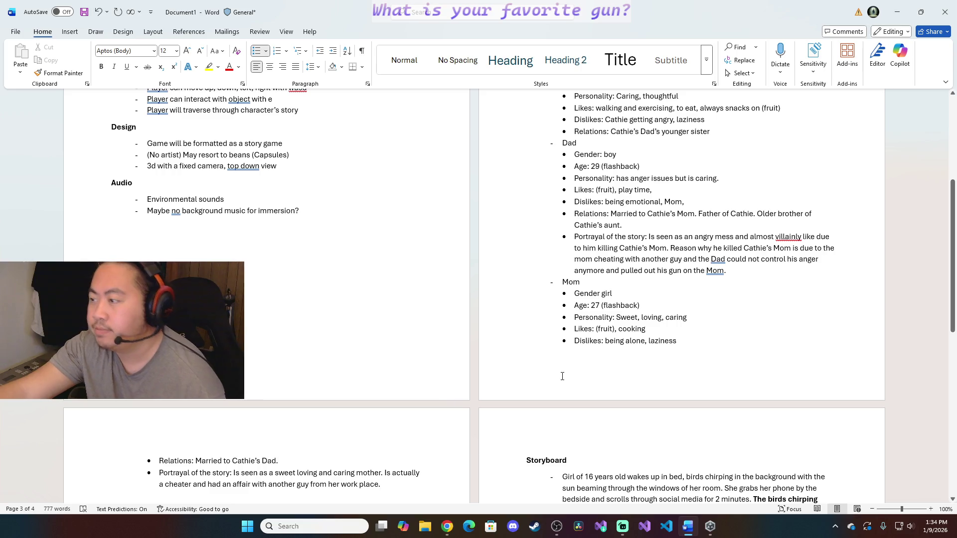
scroll(764, 336, "down", 2)
scroll(716, 339, "down", 1)
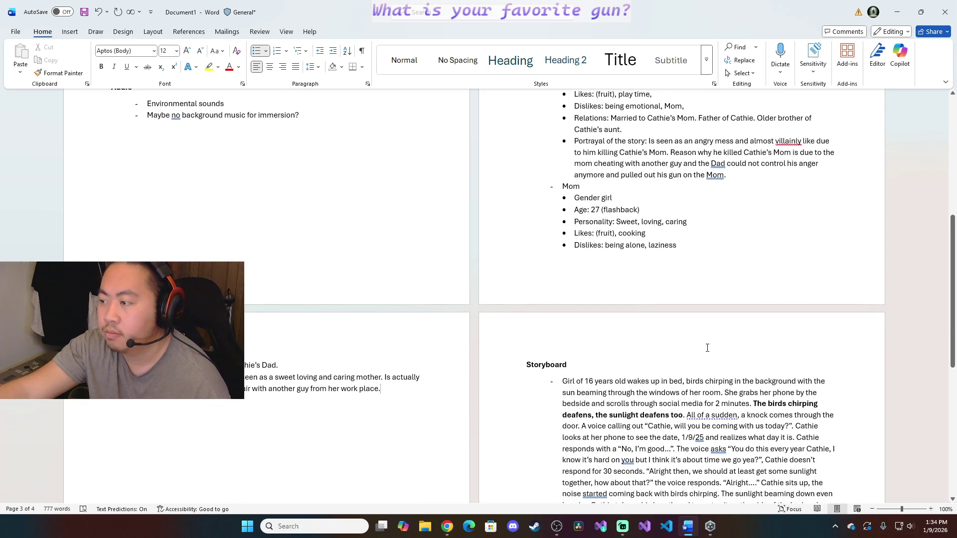
scroll(708, 346, "down", 1)
key("alt+Tab")
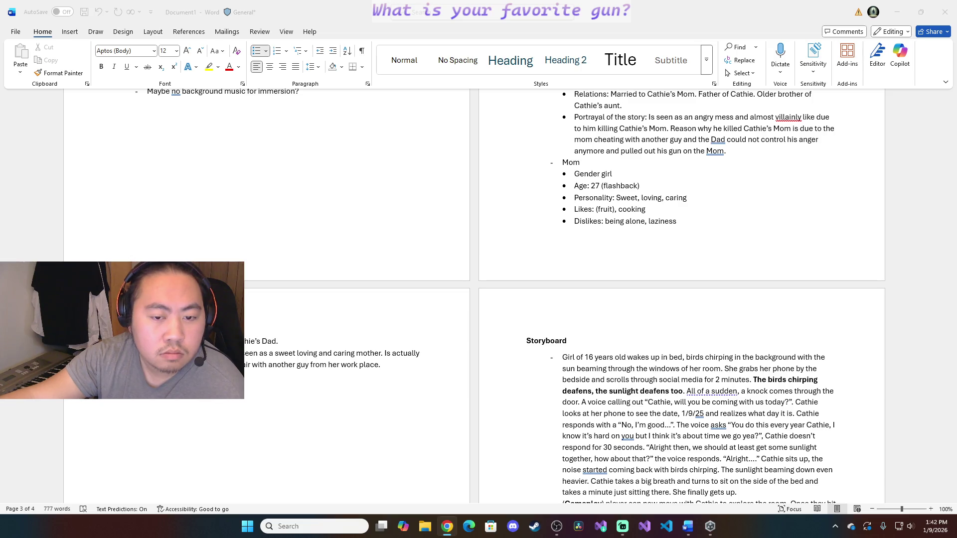
scroll(757, 353, "down", 8)
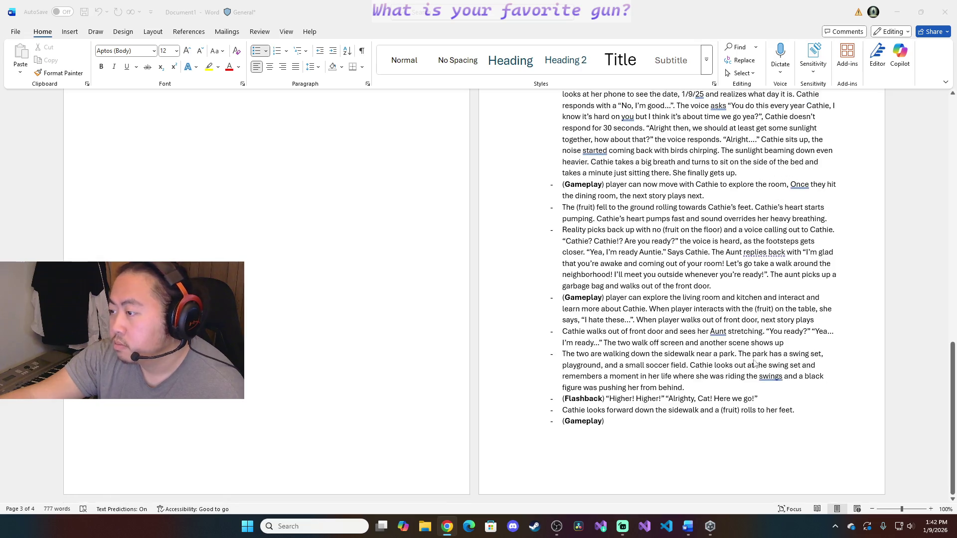
Append a note after the last Gameplay line that a table slamming is heard in the dining room
left_click(698, 422)
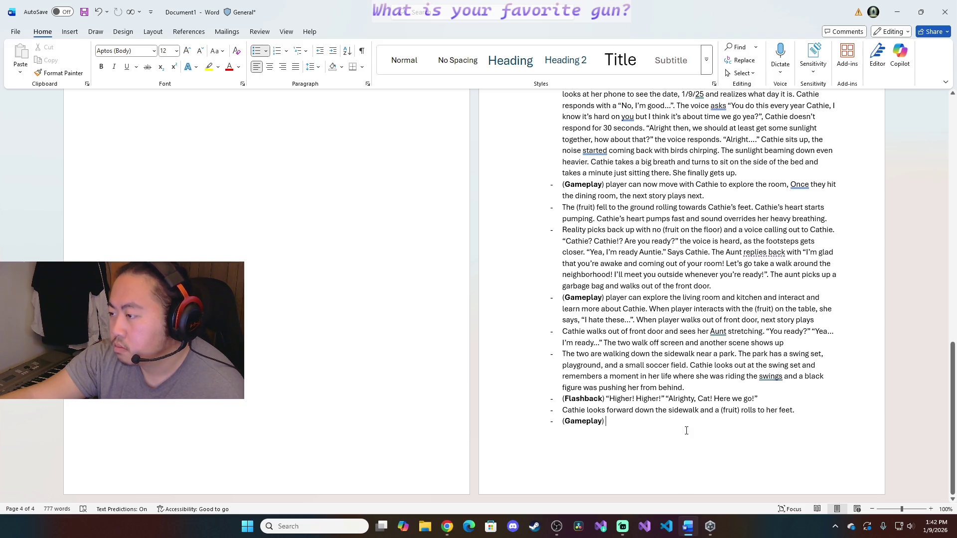
type("\"")
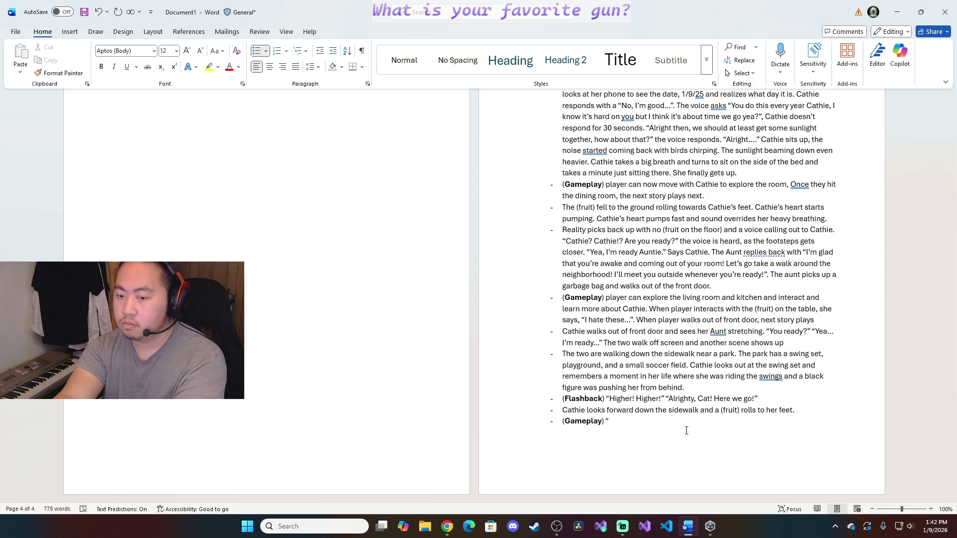
type("Sound of ")
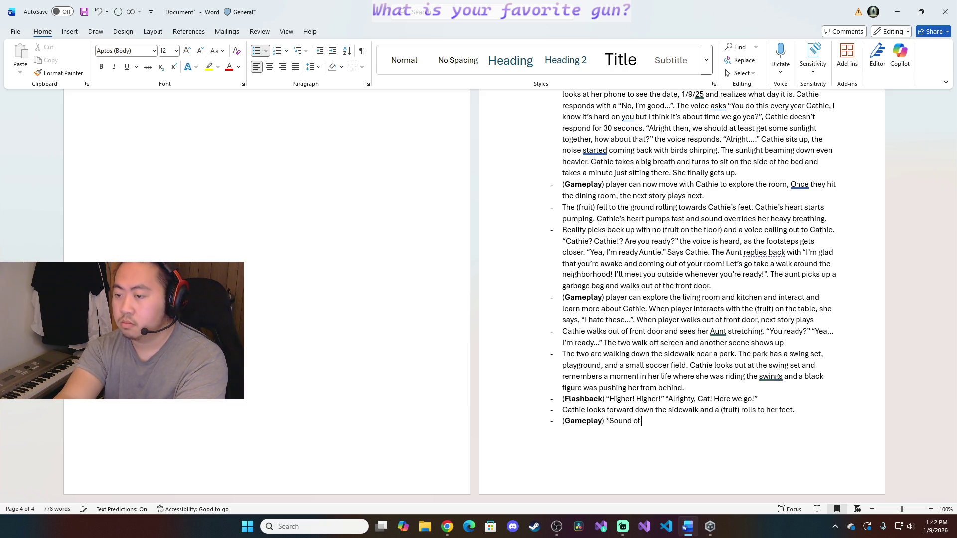
type("table slamming can be hea")
key("BackSpace")
key("BackSpace")
key("BackSpace")
key("BackSpace")
key("BackSpace")
key("BackSpace")
key("BackSpace")
key("BackSpace")
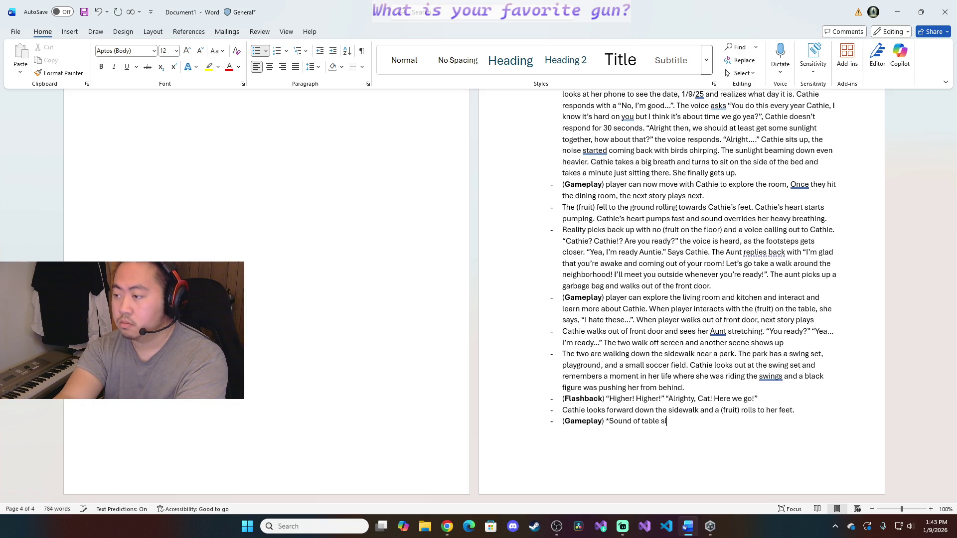
type("amming can be heard in the living")
key("BackSpace")
key("BackSpace")
key("BackSpace")
key("BackSpace")
key("BackSpace")
key("BackSpace")
type("dini")
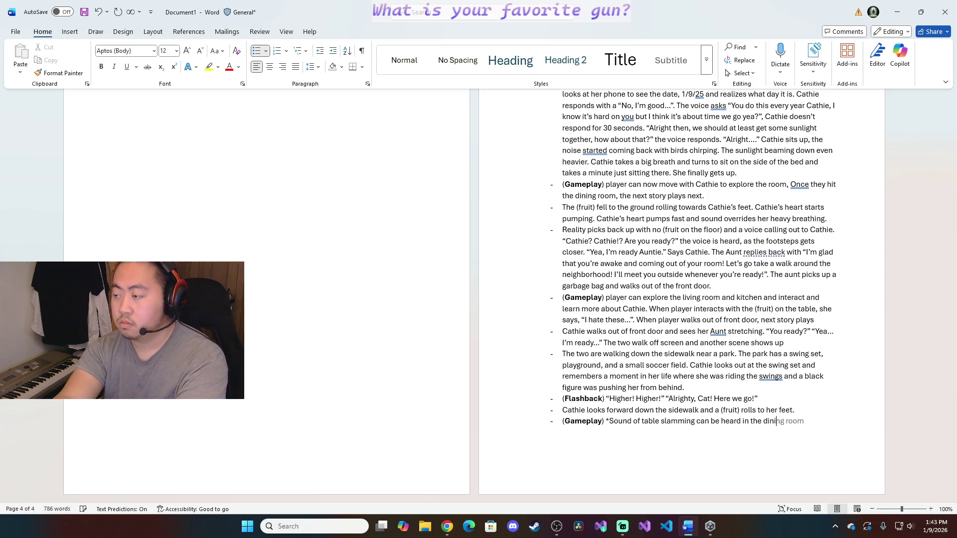
type("ng room")
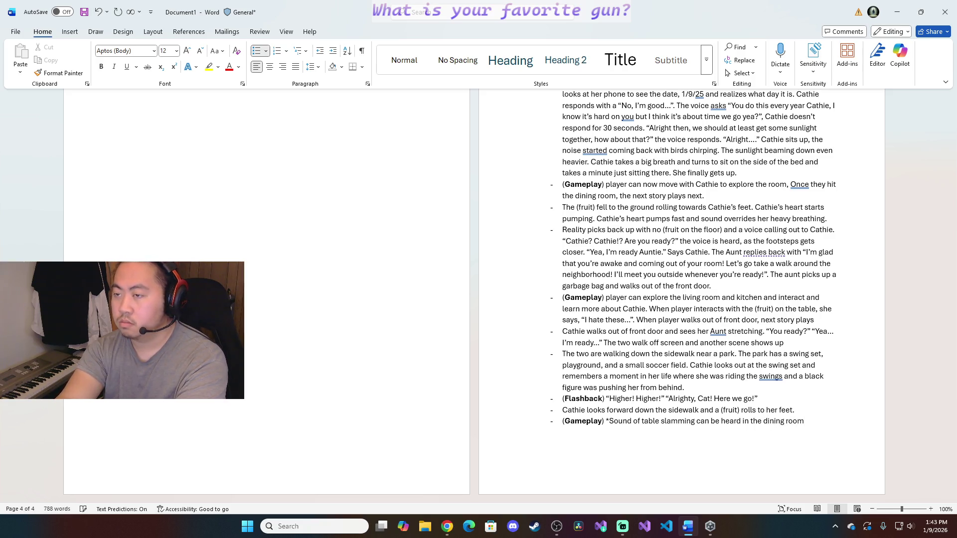
scroll(336, 269, "up", 5)
scroll(378, 299, "up", 2)
scroll(387, 334, "up", 1)
scroll(387, 336, "down", 5)
scroll(384, 337, "up", 4)
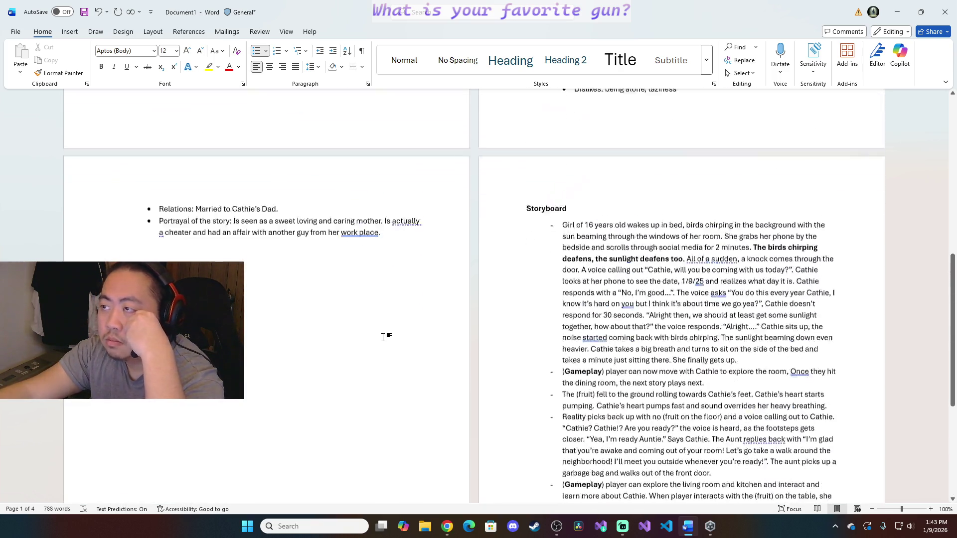
scroll(384, 337, "up", 2)
left_click(265, 374)
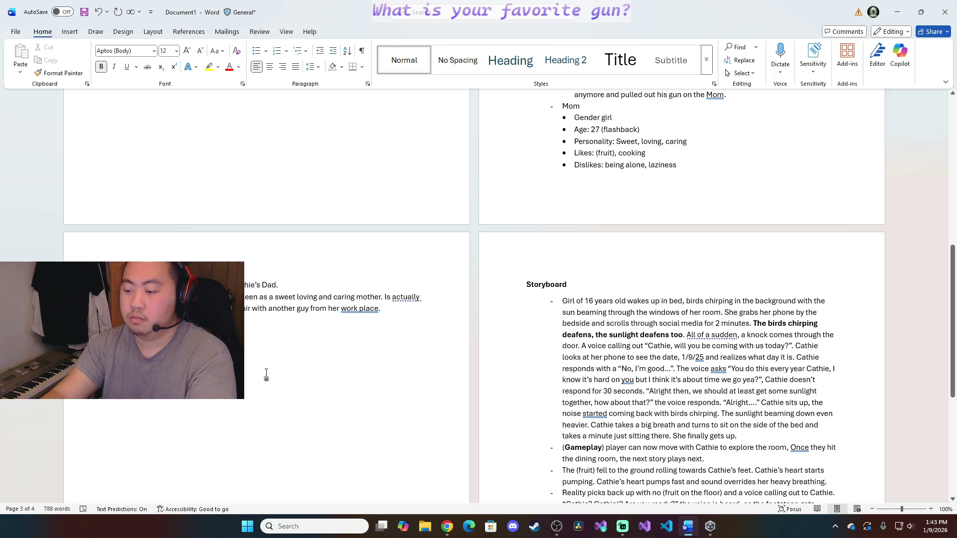
key("ctrl+Return")
type("Map Layout")
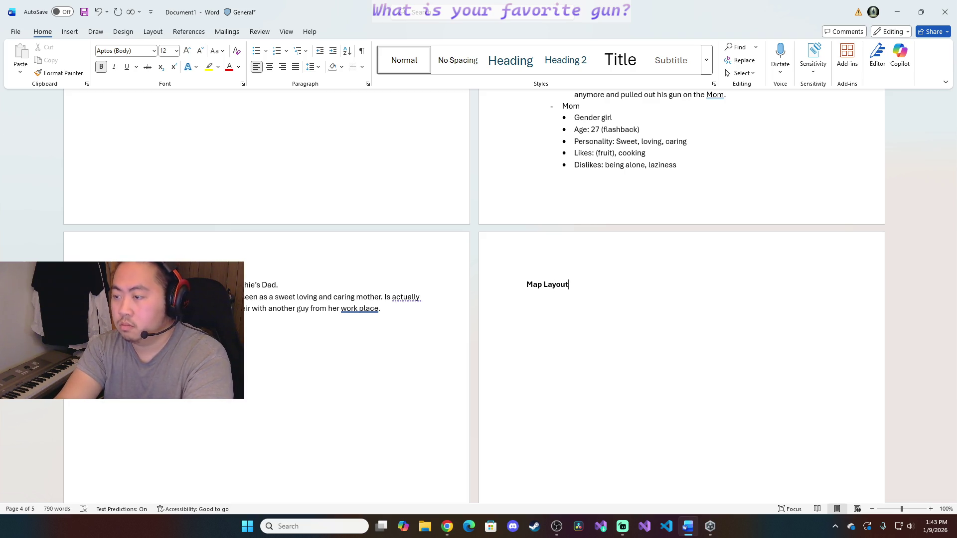
key("ctrl+b")
key("Return")
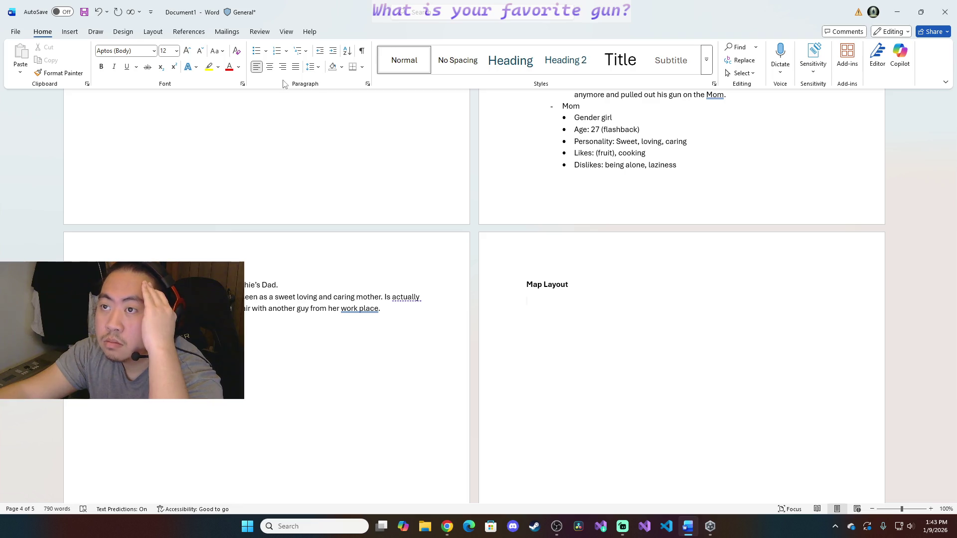
Enable Ink to Shape on the Draw ribbon, keep the black pen, and ink the first room outline
left_click(97, 32)
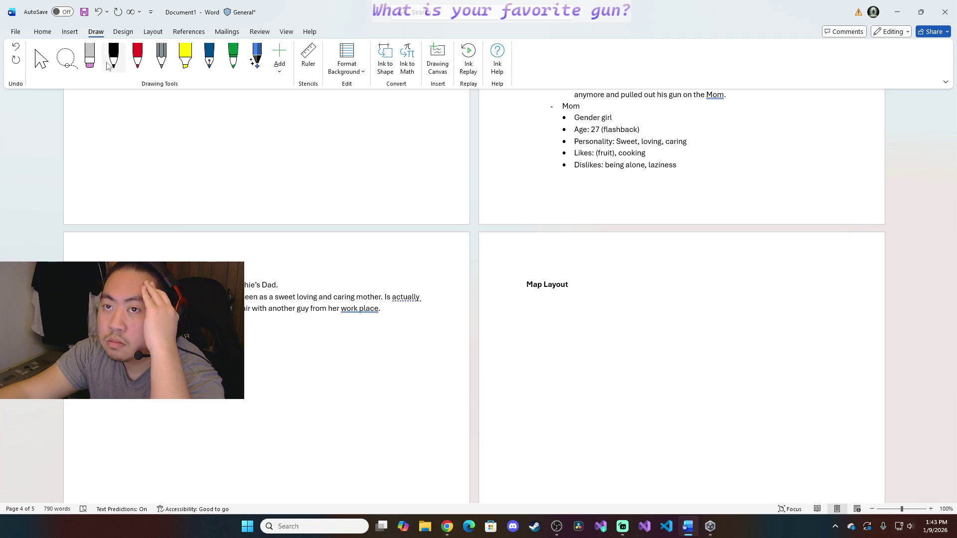
left_click(385, 67)
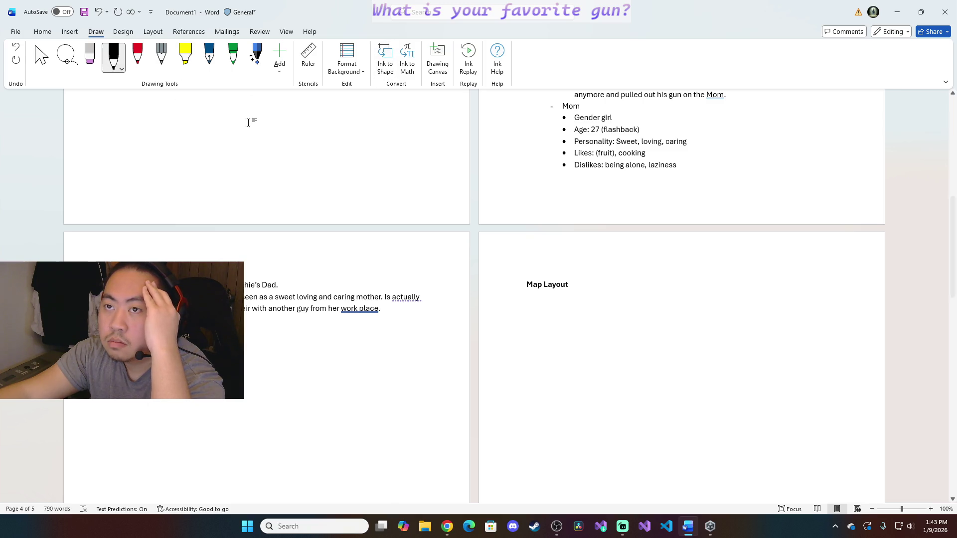
left_click(112, 68)
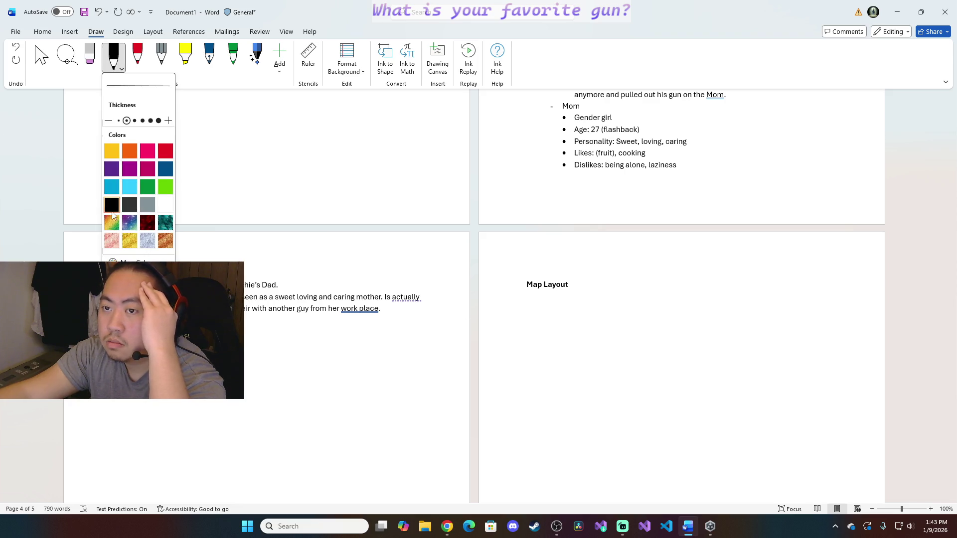
left_click(543, 335)
mouse_move(541, 335)
left_mouse_down()
mouse_move(638, 381)
mouse_move(543, 397)
mouse_move(537, 337)
left_mouse_up()
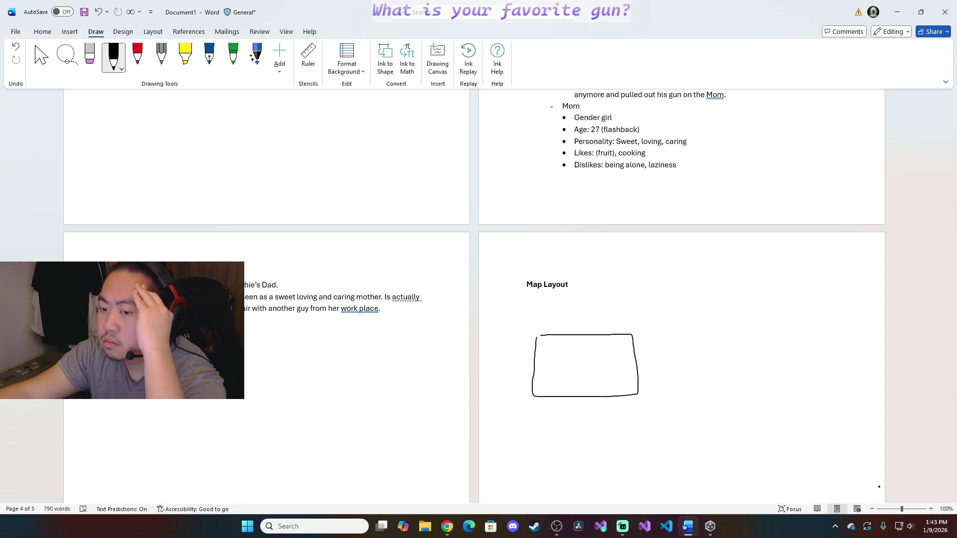
left_click_drag(953, 276, 953, 307)
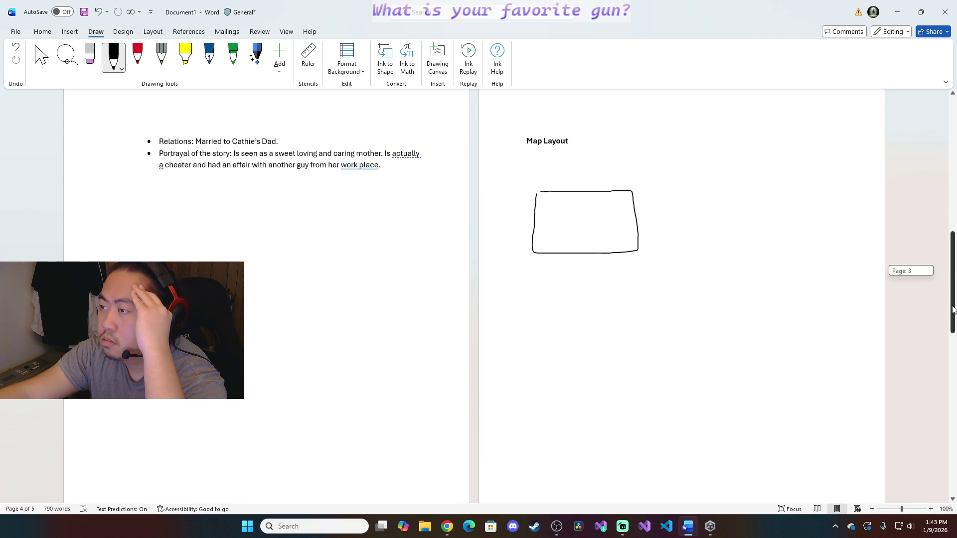
mouse_move(533, 278)
left_mouse_down()
mouse_move(649, 276)
mouse_move(646, 348)
mouse_move(560, 348)
mouse_move(522, 300)
mouse_move(529, 276)
left_mouse_up()
mouse_move(520, 238)
left_mouse_down()
mouse_move(490, 235)
mouse_move(490, 270)
mouse_move(515, 275)
mouse_move(520, 256)
left_mouse_up()
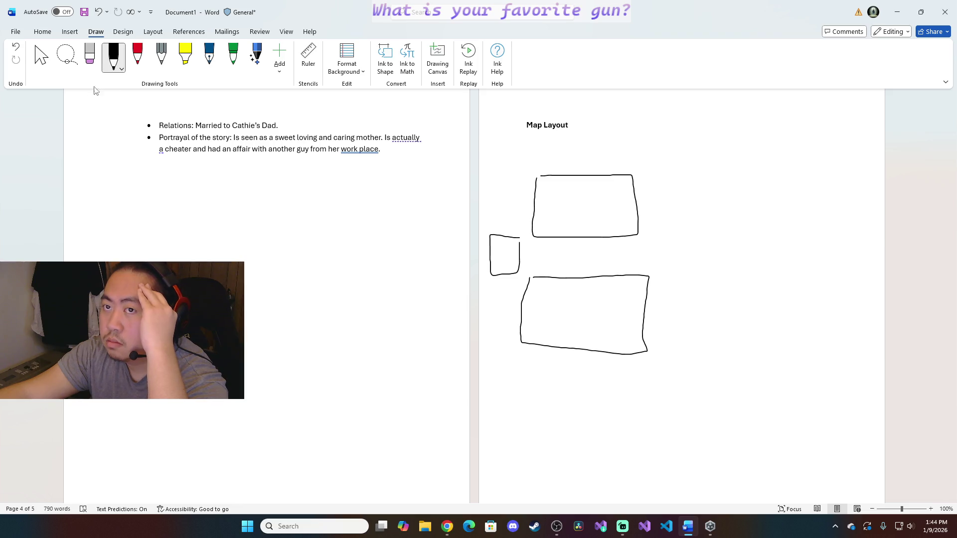
left_click(16, 48)
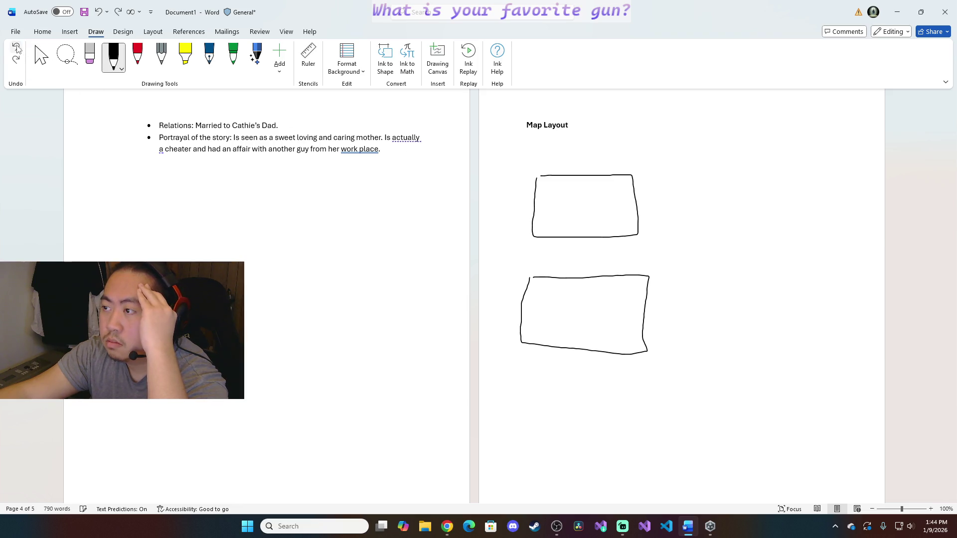
left_click(15, 48)
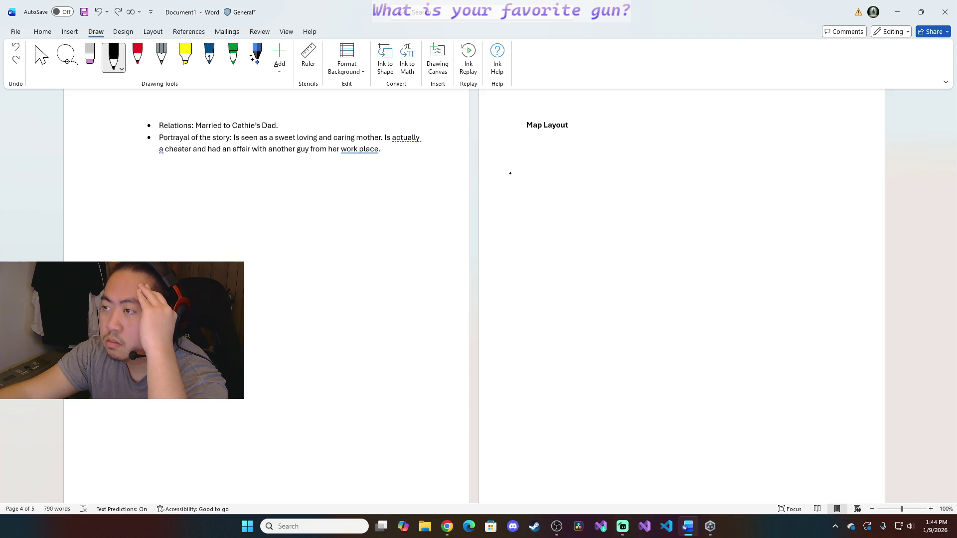
mouse_move(510, 186)
left_mouse_down()
mouse_move(509, 223)
mouse_move(666, 215)
mouse_move(658, 166)
mouse_move(551, 159)
mouse_move(512, 166)
mouse_move(507, 182)
left_mouse_up()
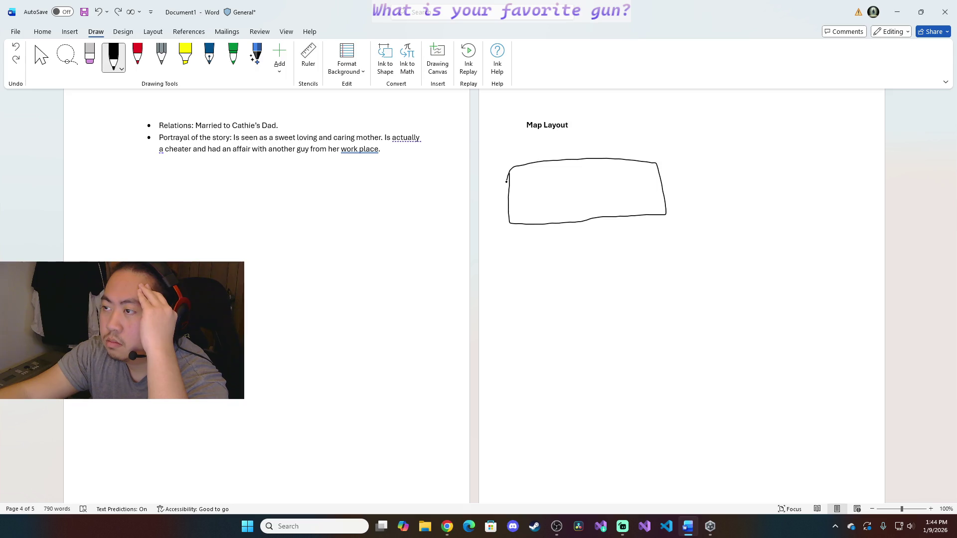
Replace the wide outline with three adjoining rooms: a top room, a tall room, and one to its right
left_click(18, 51)
mouse_move(519, 171)
left_mouse_down()
mouse_move(516, 221)
mouse_move(597, 222)
mouse_move(615, 200)
mouse_move(594, 164)
mouse_move(520, 164)
left_mouse_up()
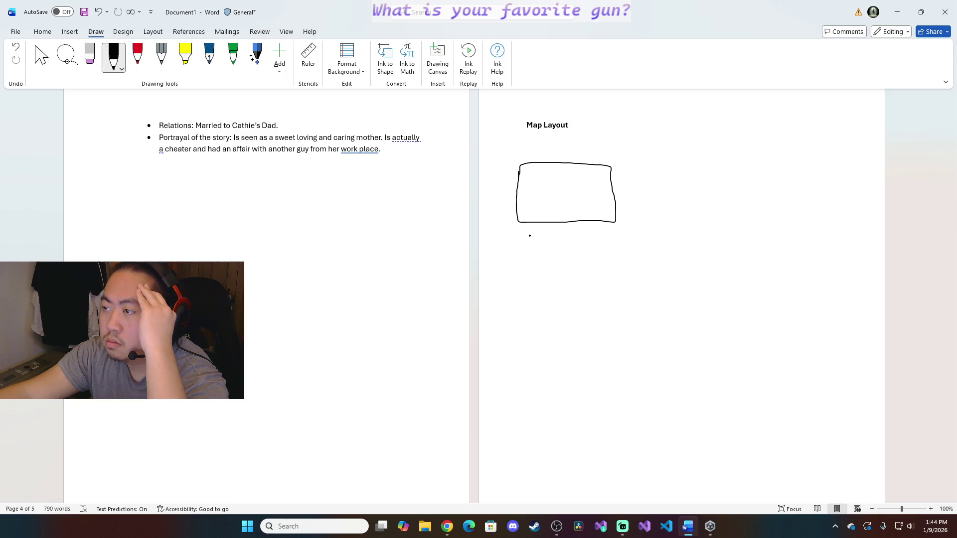
mouse_move(520, 241)
left_mouse_down()
mouse_move(522, 283)
mouse_move(557, 302)
mouse_move(553, 237)
mouse_move(515, 228)
left_mouse_up()
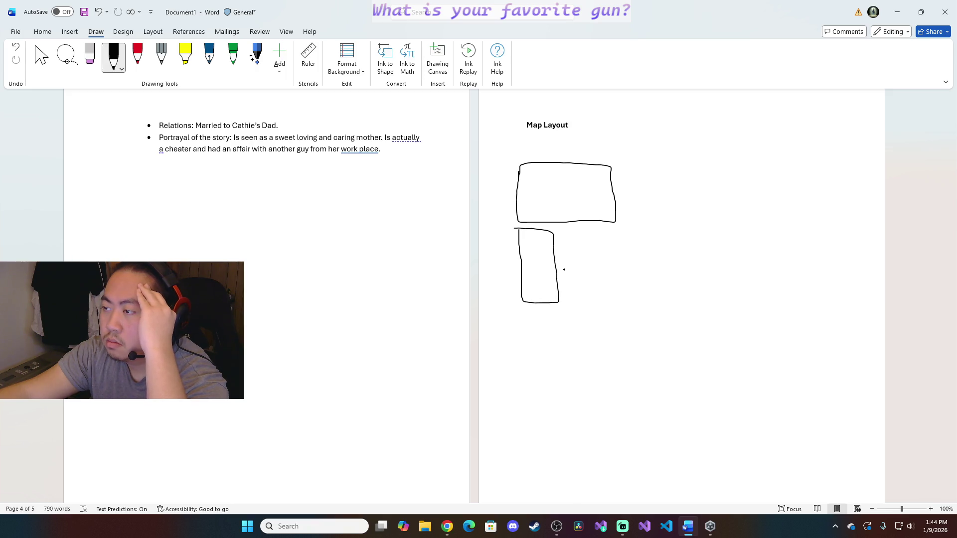
mouse_move(565, 268)
left_mouse_down()
mouse_move(568, 303)
mouse_move(609, 302)
left_mouse_up()
mouse_move(646, 301)
left_mouse_down()
mouse_move(657, 301)
mouse_move(654, 263)
mouse_move(570, 263)
left_mouse_up()
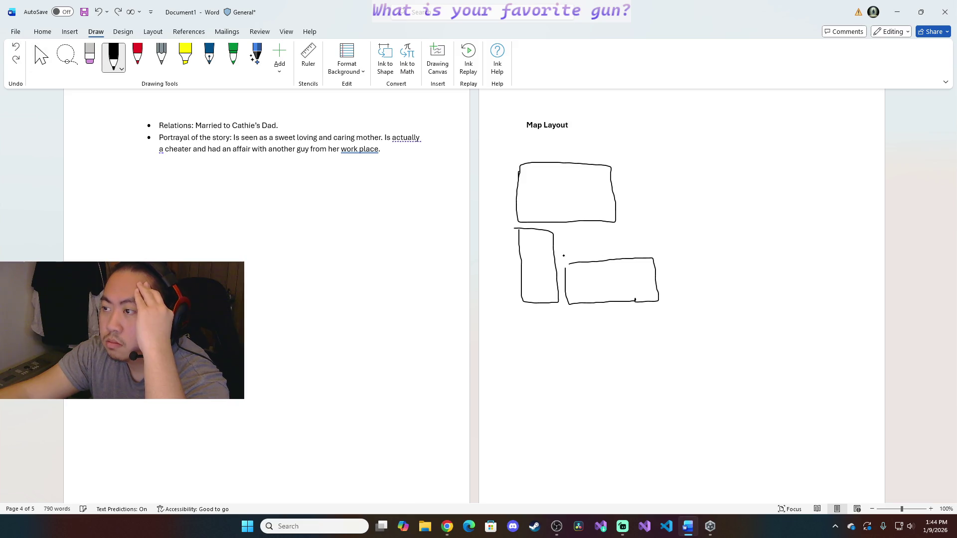
Sketch door swings inside the tall room and the top room
mouse_move(553, 255)
left_mouse_down()
mouse_move(542, 248)
mouse_move(552, 243)
left_mouse_up()
left_click_drag(598, 212, 600, 222)
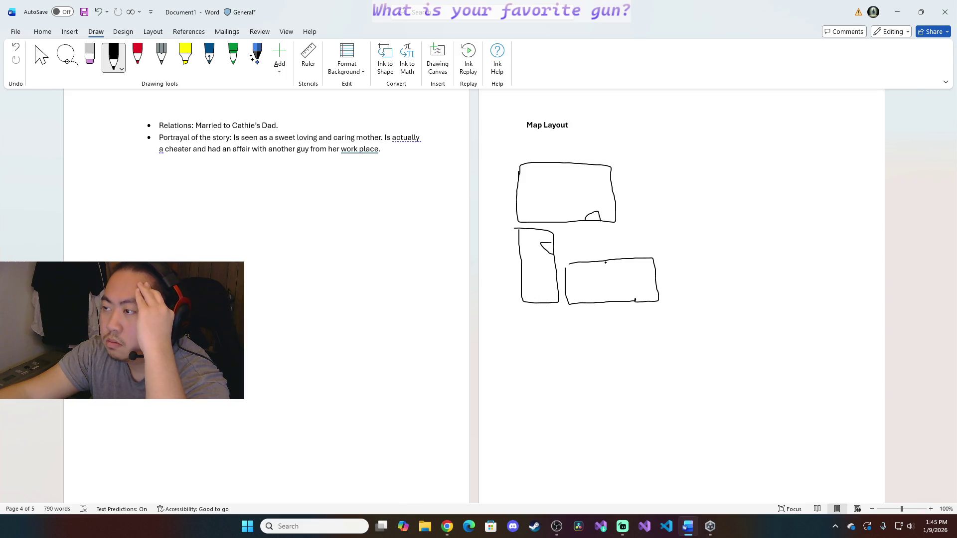
left_click_drag(595, 269, 592, 269)
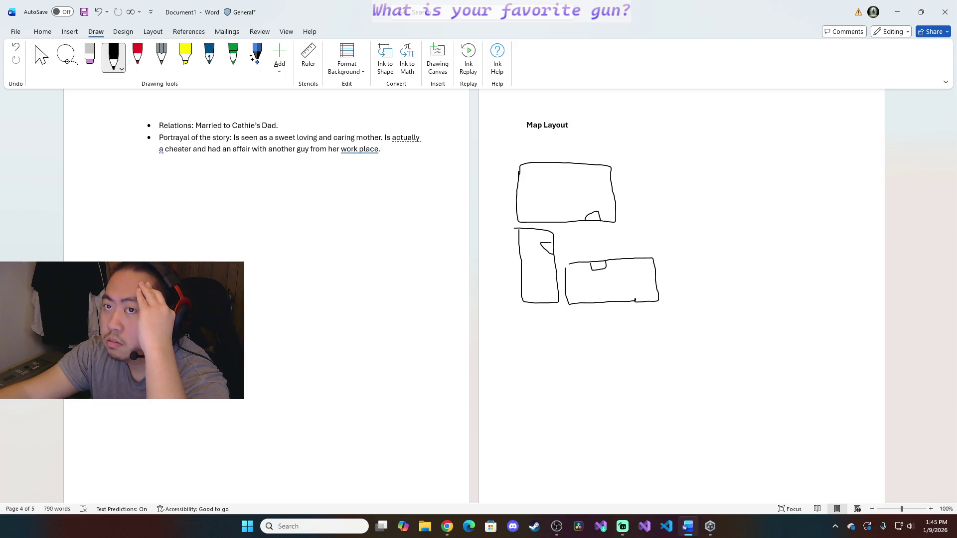
left_click(17, 49)
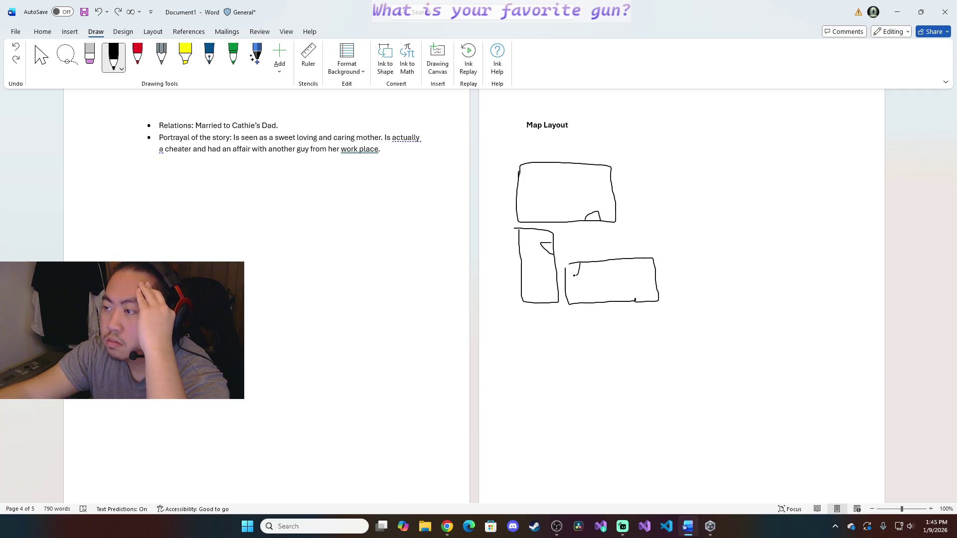
left_click(15, 59)
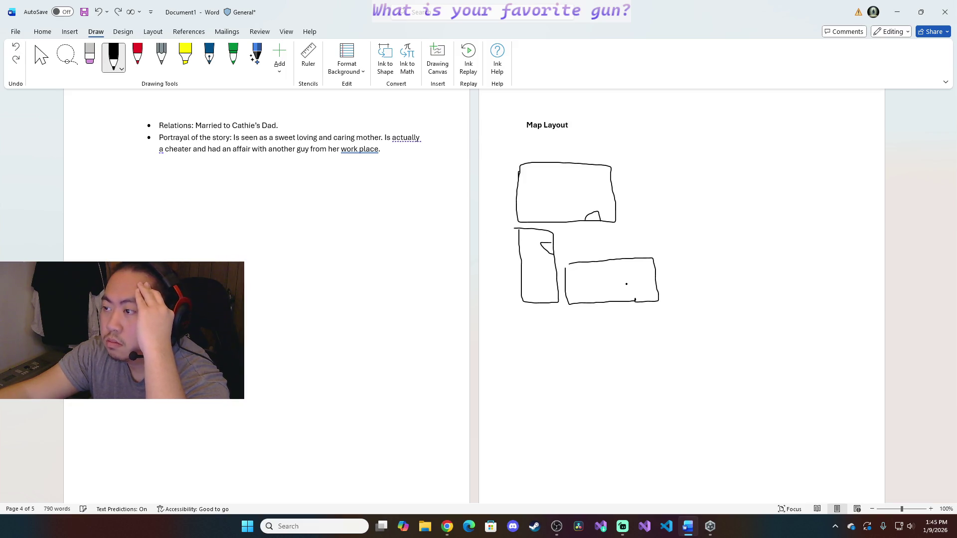
left_click(16, 48)
left_click_drag(571, 264, 584, 263)
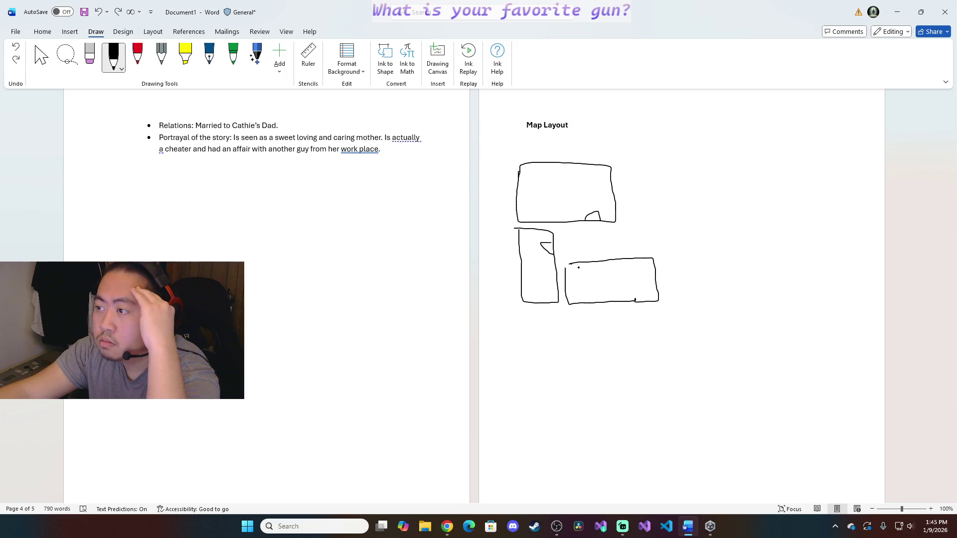
mouse_move(574, 266)
left_mouse_down()
mouse_move(577, 282)
mouse_move(584, 262)
left_mouse_up()
key("ctrl+z")
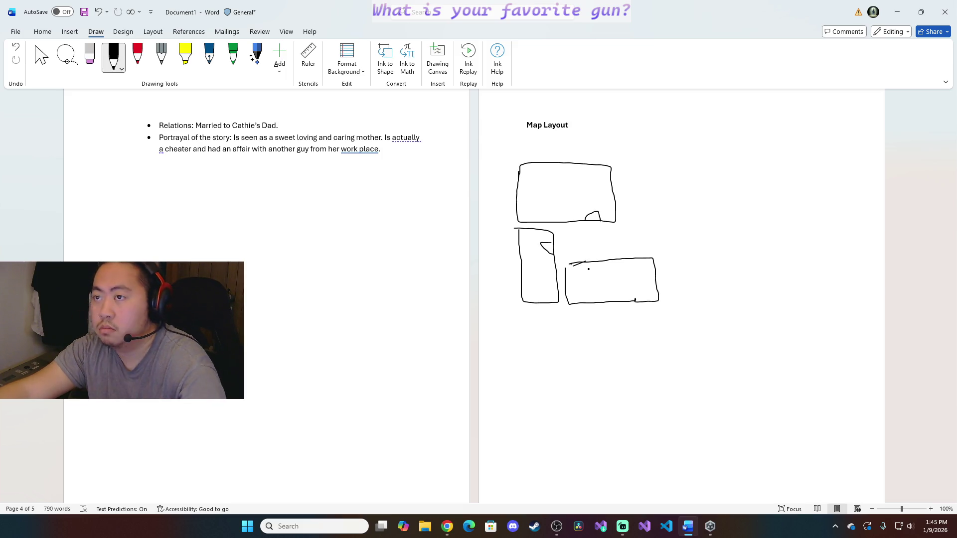
key("ctrl+z")
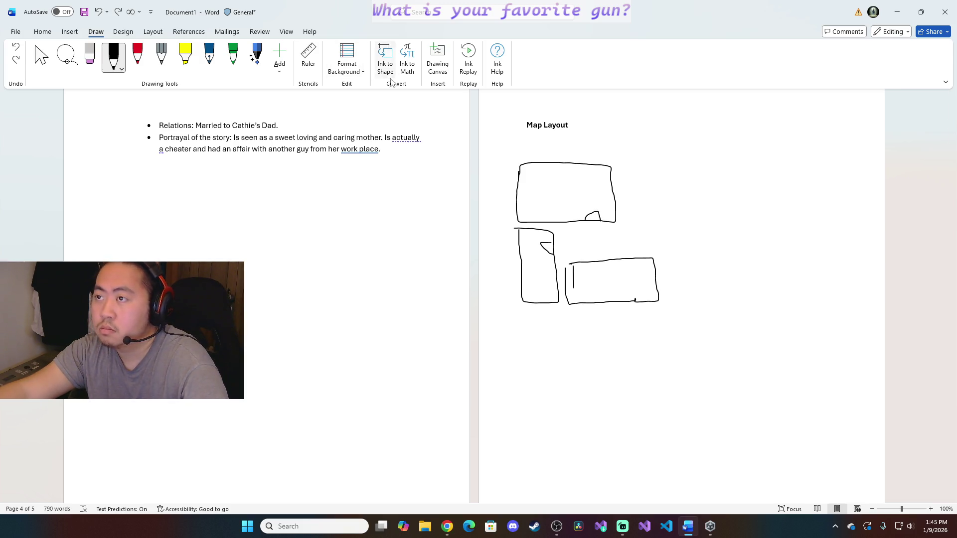
key("ctrl+y")
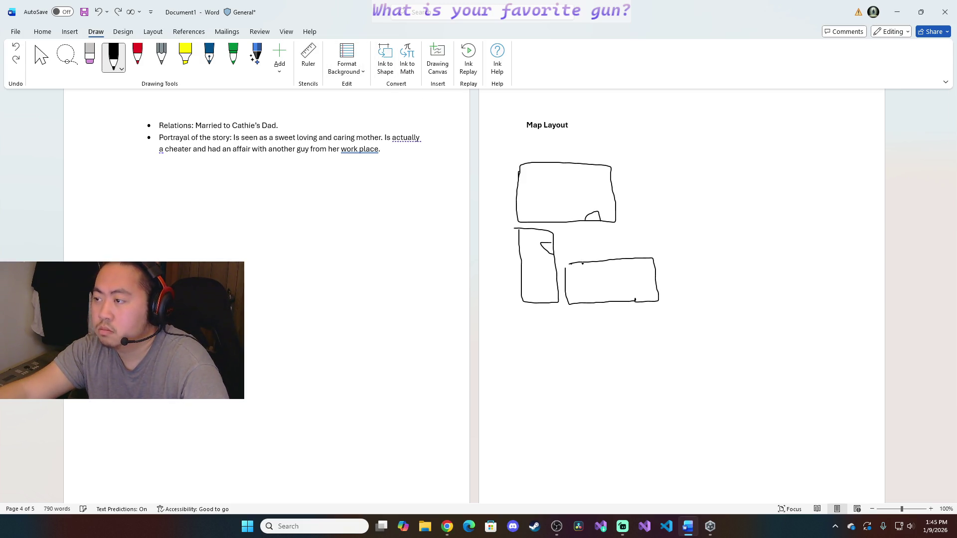
left_click(578, 273)
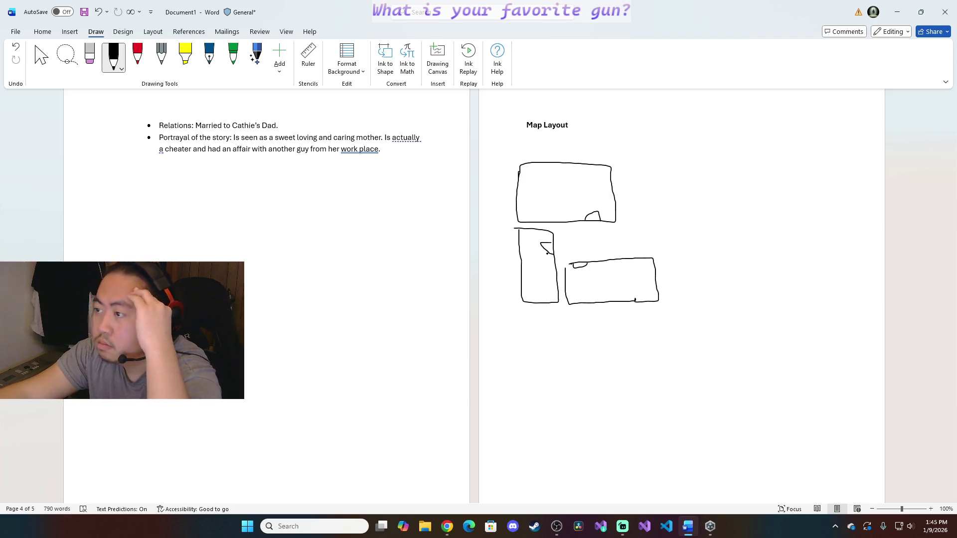
left_click_drag(580, 271, 589, 265)
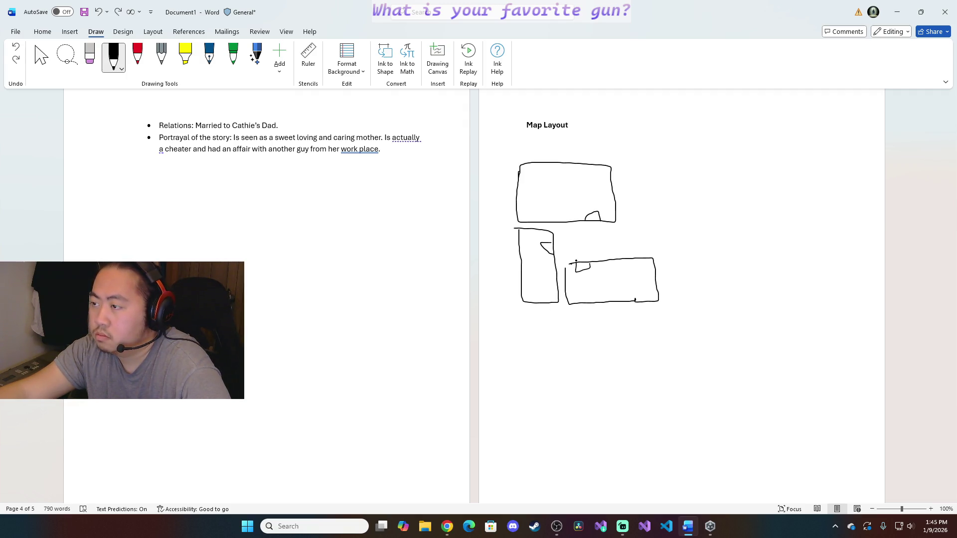
key("ctrl+z")
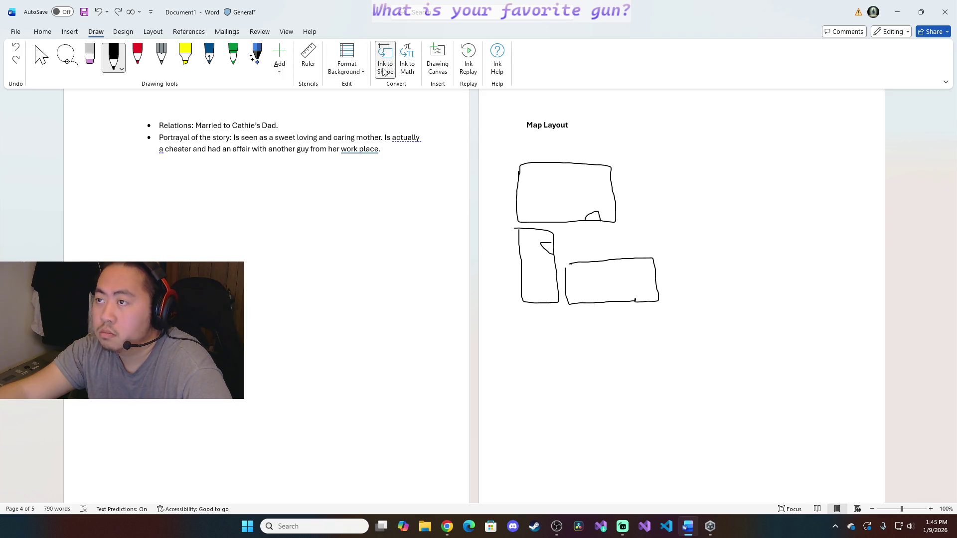
Keep the black pen and draw a large new room's walls and door swing on the plan's right side
left_click(115, 72)
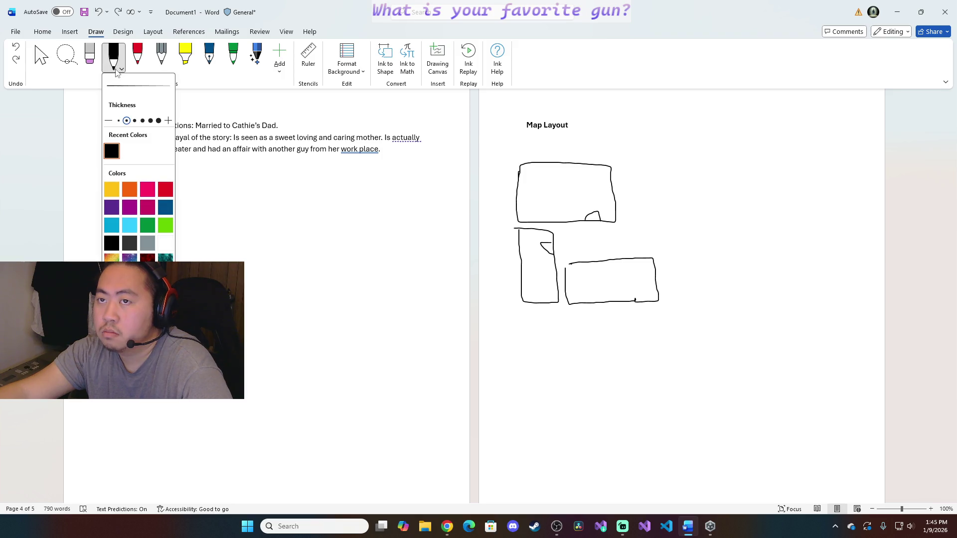
left_click(116, 72)
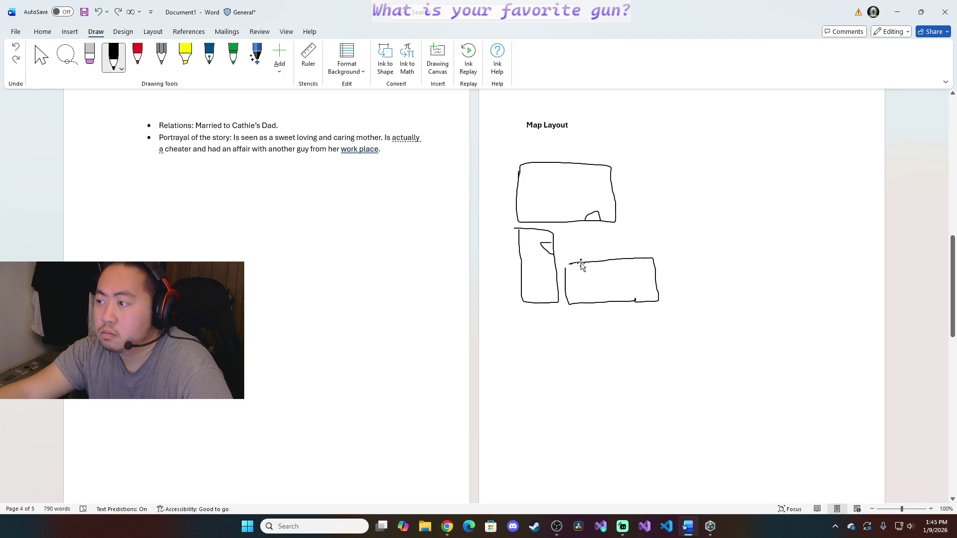
left_click(122, 68)
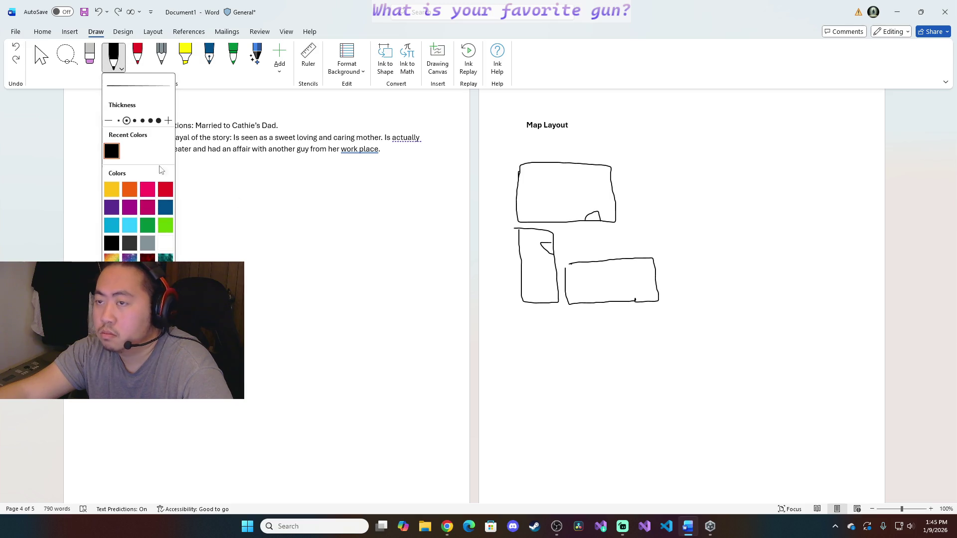
left_click(190, 183)
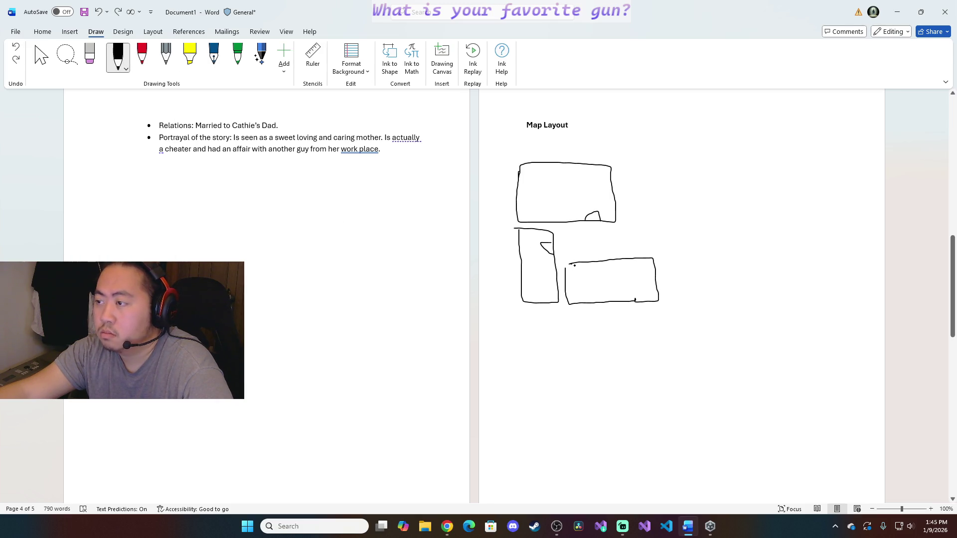
left_click_drag(575, 267, 581, 275)
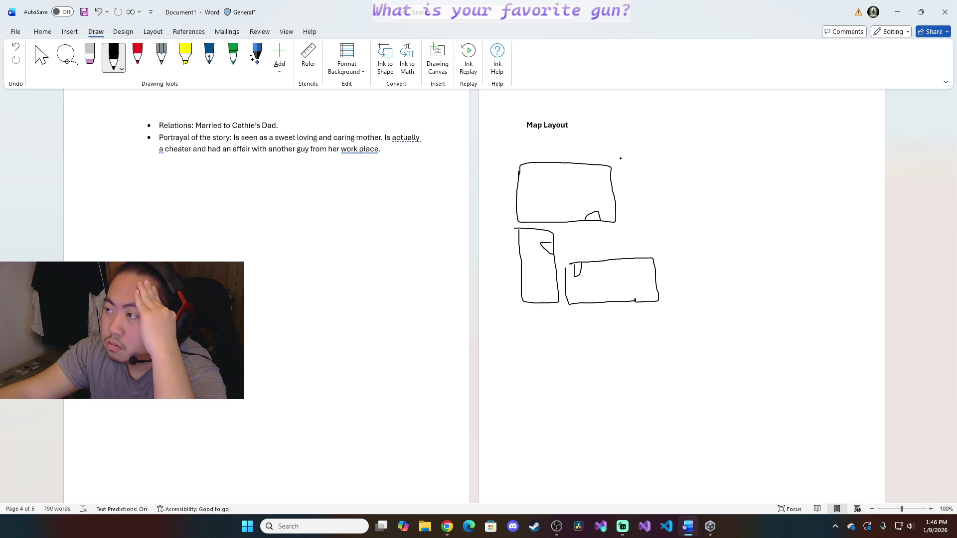
mouse_move(619, 160)
left_mouse_down()
mouse_move(639, 158)
mouse_move(622, 151)
mouse_move(622, 160)
left_mouse_up()
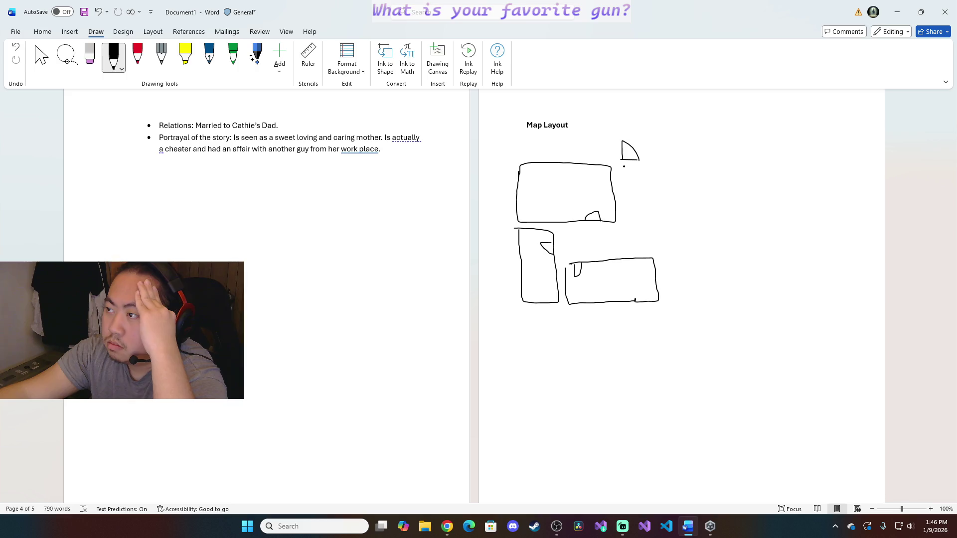
mouse_move(618, 160)
left_mouse_down()
mouse_move(753, 162)
mouse_move(760, 219)
left_mouse_up()
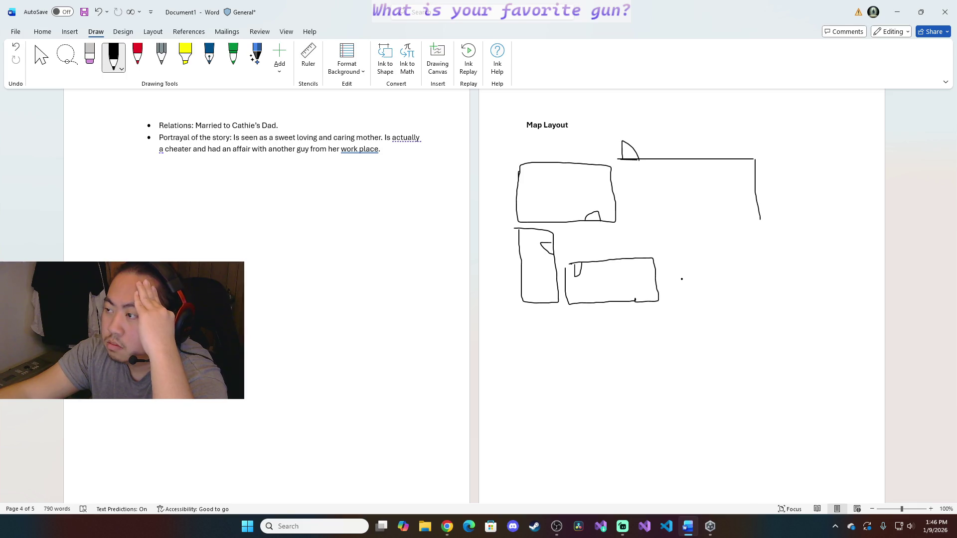
mouse_move(655, 304)
left_mouse_down()
mouse_move(775, 306)
mouse_move(761, 277)
mouse_move(760, 218)
left_mouse_up()
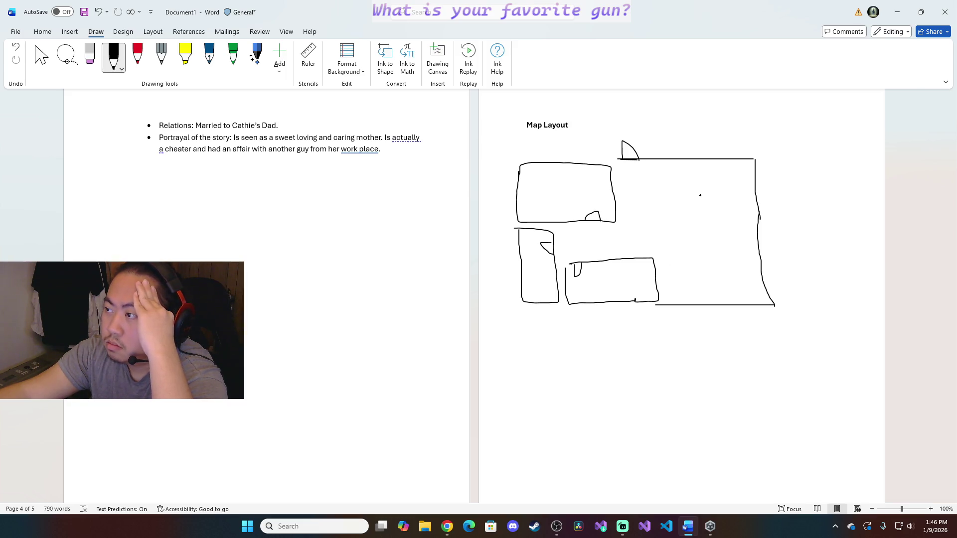
Furnish the large room with an oval table, counter, curved piece and chair, plus a small rectangle nearby
mouse_move(698, 194)
left_mouse_down()
mouse_move(687, 197)
mouse_move(703, 207)
mouse_move(698, 193)
left_mouse_up()
left_click_drag(720, 204, 720, 220)
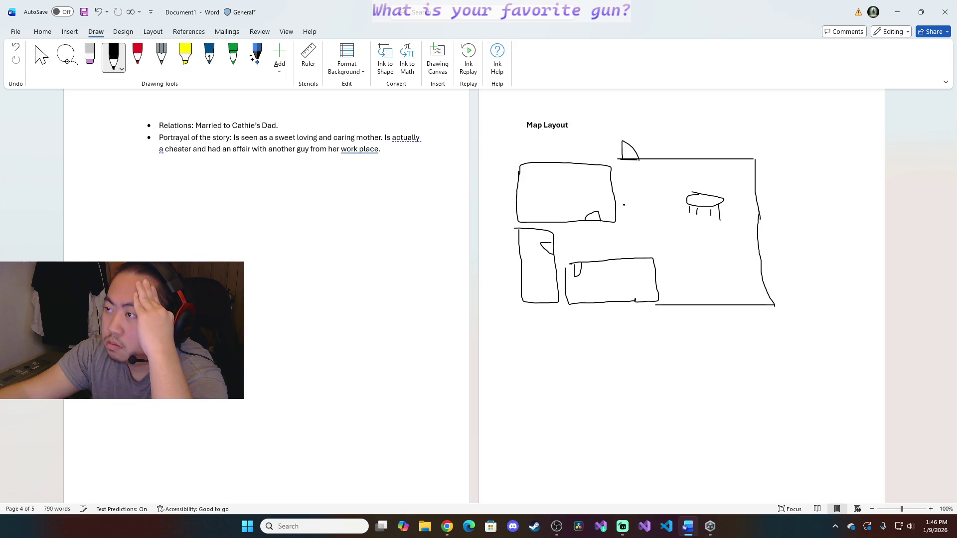
mouse_move(675, 174)
left_mouse_down()
mouse_move(751, 174)
mouse_move(738, 217)
mouse_move(760, 219)
left_mouse_up()
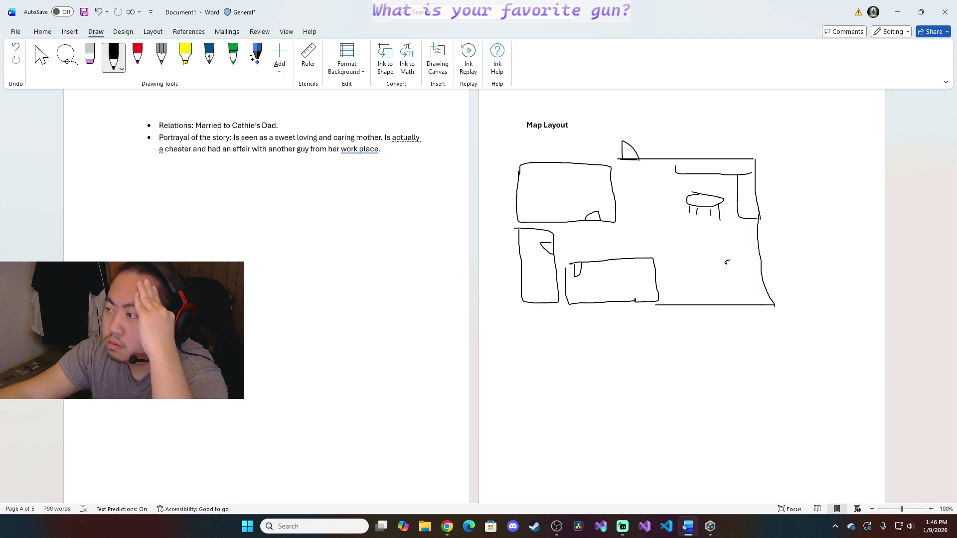
left_click_drag(730, 282, 748, 267)
mouse_move(670, 274)
left_mouse_down()
mouse_move(671, 282)
mouse_move(674, 270)
left_mouse_up()
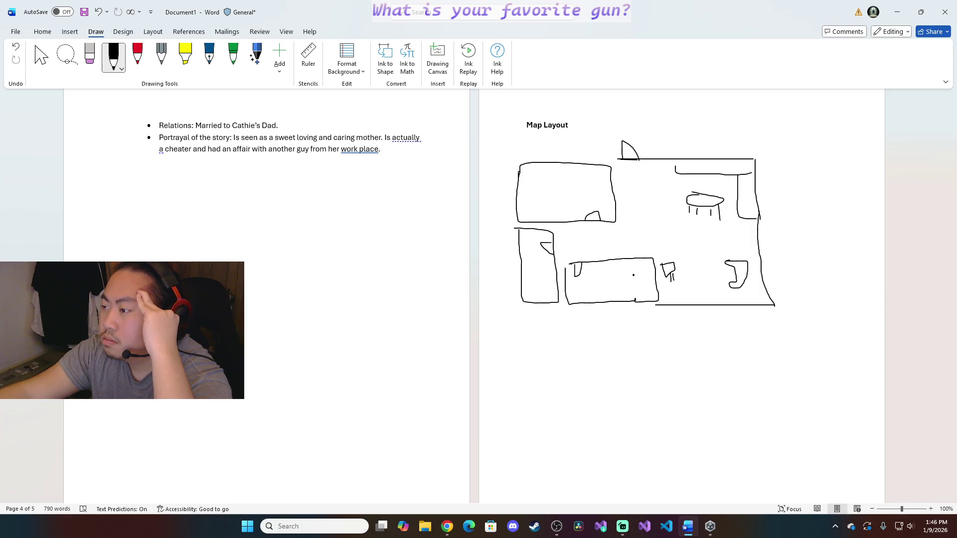
mouse_move(632, 269)
left_mouse_down()
mouse_move(648, 267)
mouse_move(655, 292)
mouse_move(638, 296)
mouse_move(633, 269)
left_mouse_up()
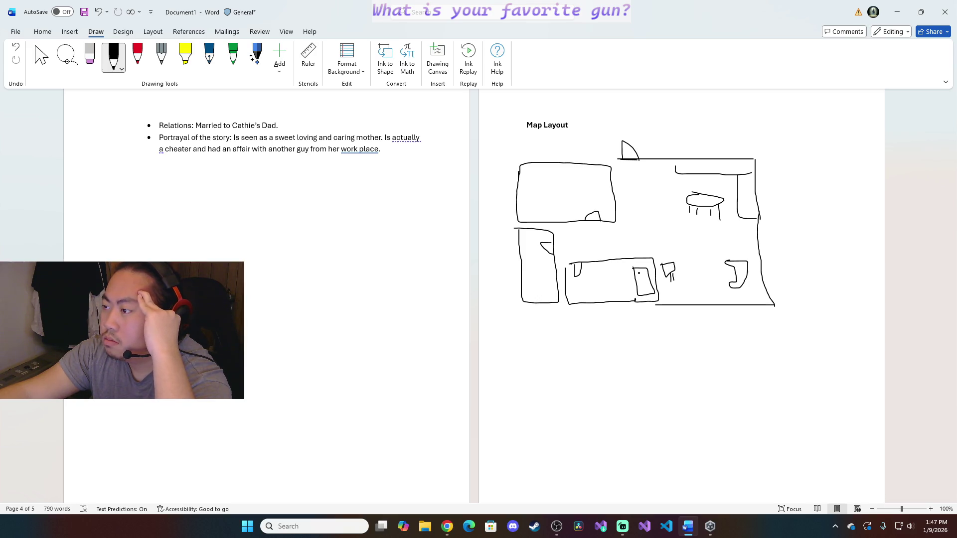
left_click_drag(637, 273, 643, 273)
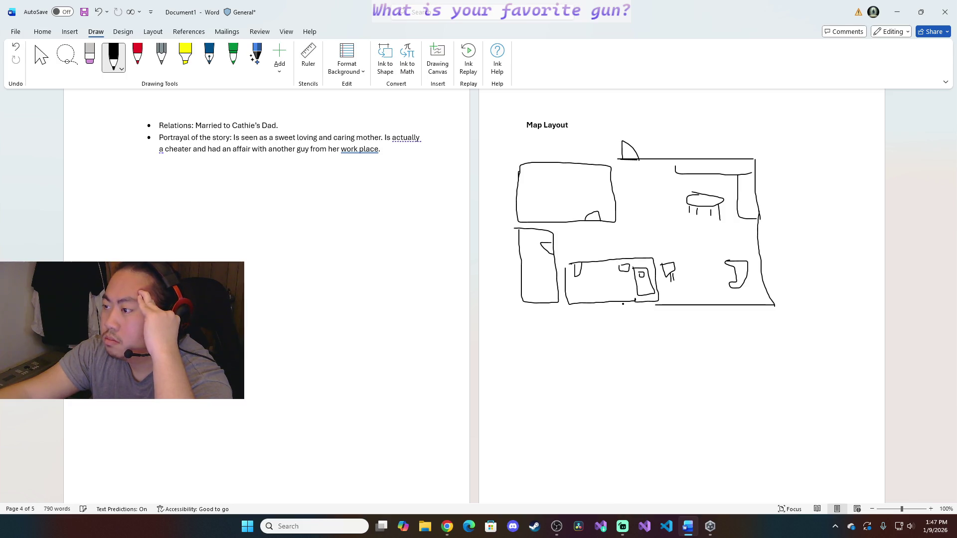
Ink small window boxes on the bottom and top walls of the left room
mouse_move(600, 299)
left_mouse_down()
mouse_move(602, 312)
mouse_move(619, 299)
mouse_move(608, 313)
left_mouse_up()
mouse_move(532, 152)
left_mouse_down()
mouse_move(543, 173)
mouse_move(550, 158)
mouse_move(541, 174)
left_mouse_up()
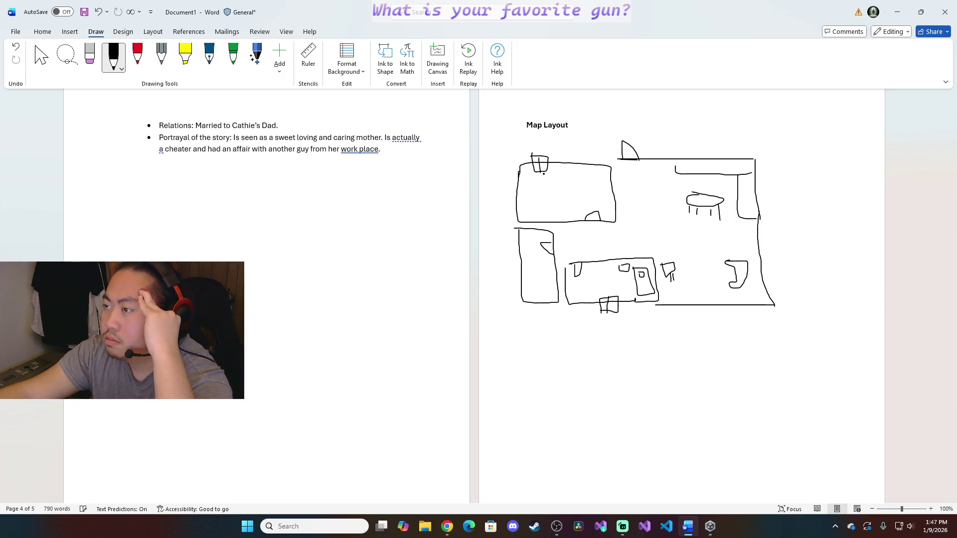
mouse_move(599, 172)
left_mouse_down()
mouse_move(606, 161)
mouse_move(590, 160)
left_mouse_up()
mouse_move(579, 170)
left_mouse_down()
mouse_move(581, 187)
mouse_move(559, 180)
mouse_move(576, 169)
left_mouse_up()
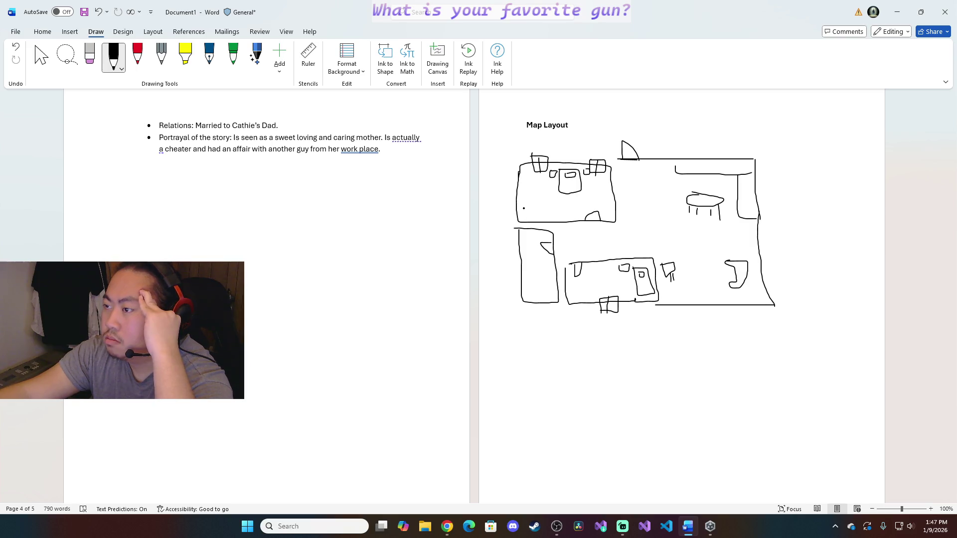
Sketch two chairs in the left room and a bed with a curled mark in the lower-left room
left_click_drag(522, 201, 538, 202)
mouse_move(530, 177)
left_mouse_down()
mouse_move(526, 191)
mouse_move(540, 192)
left_mouse_up()
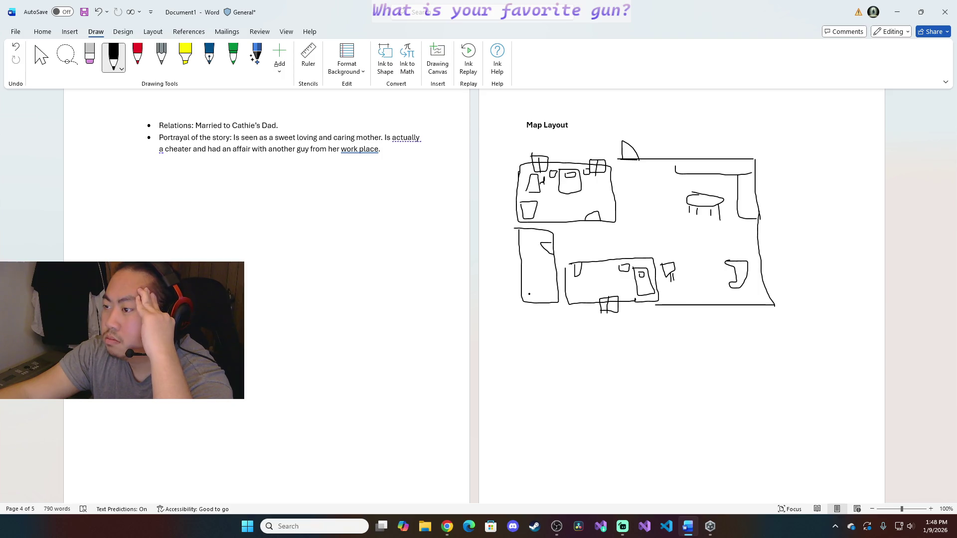
left_click_drag(525, 283, 555, 284)
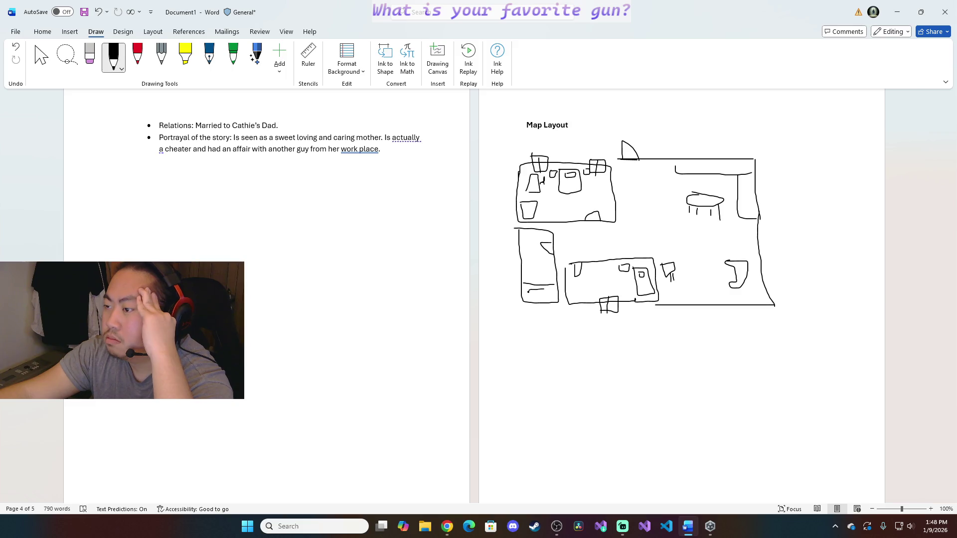
left_click_drag(557, 290, 540, 289)
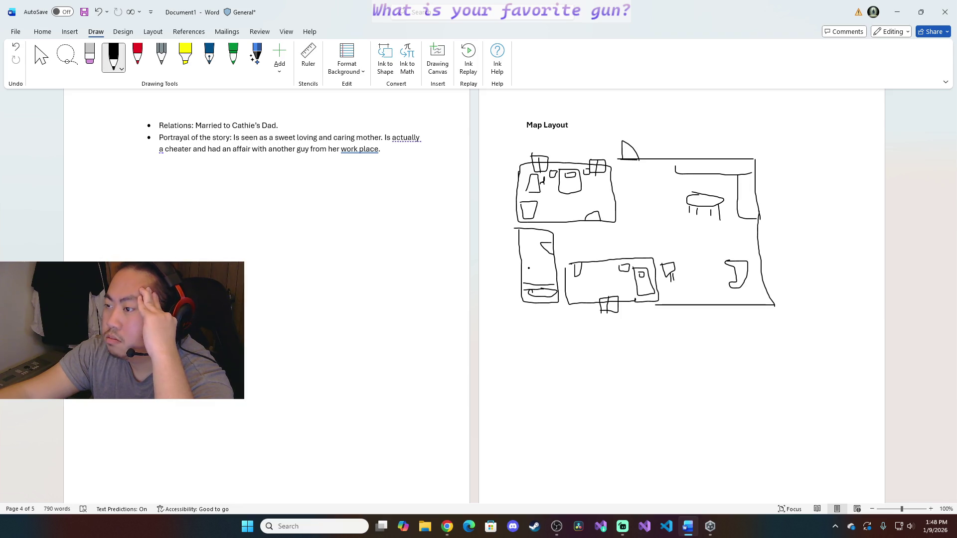
left_click_drag(529, 268, 533, 273)
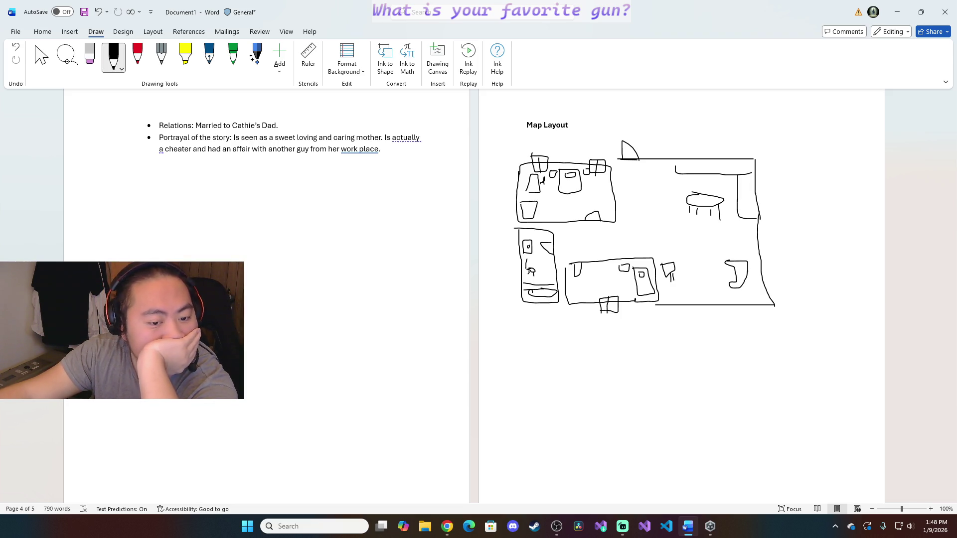
Return to Word from Chrome, switch to the Select tool and bring up the File start page
key("alt+Tab")
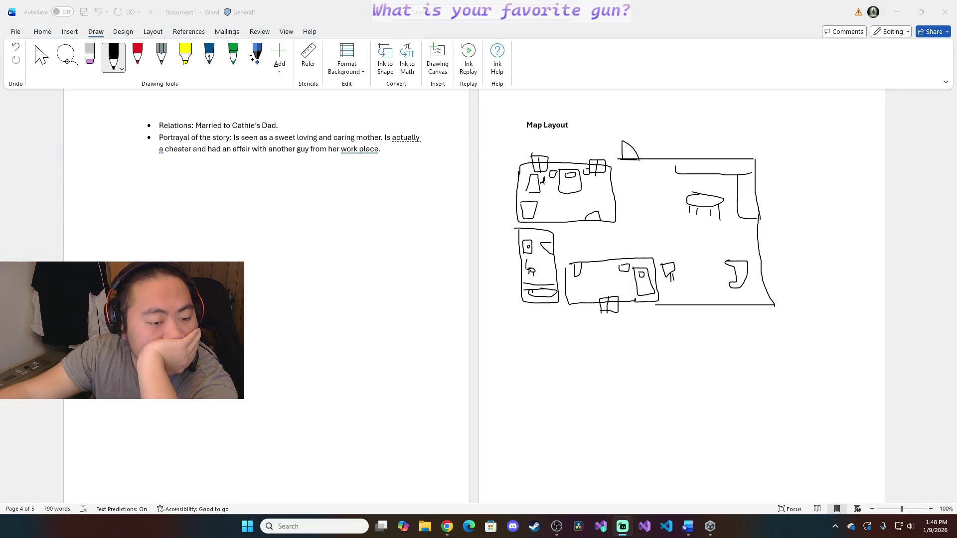
key("alt+Tab")
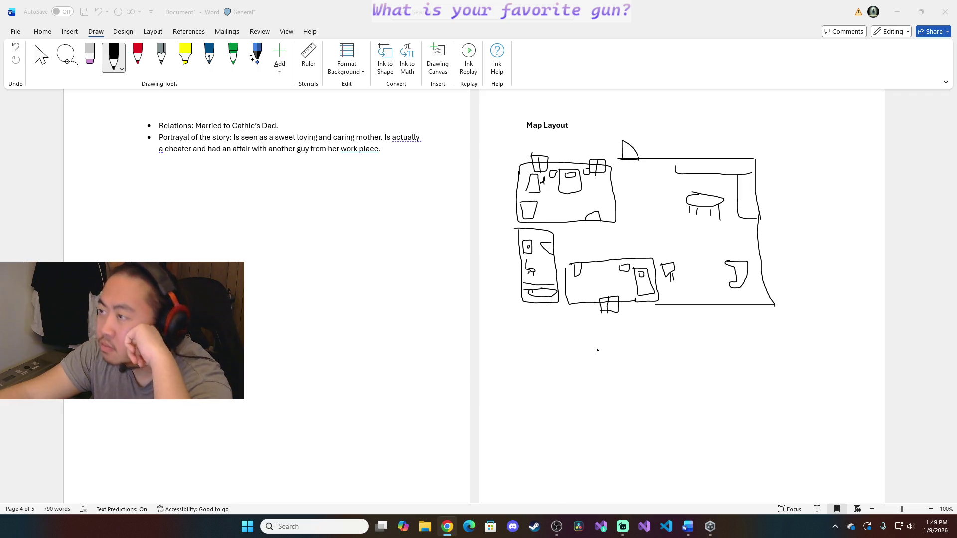
left_click(633, 354)
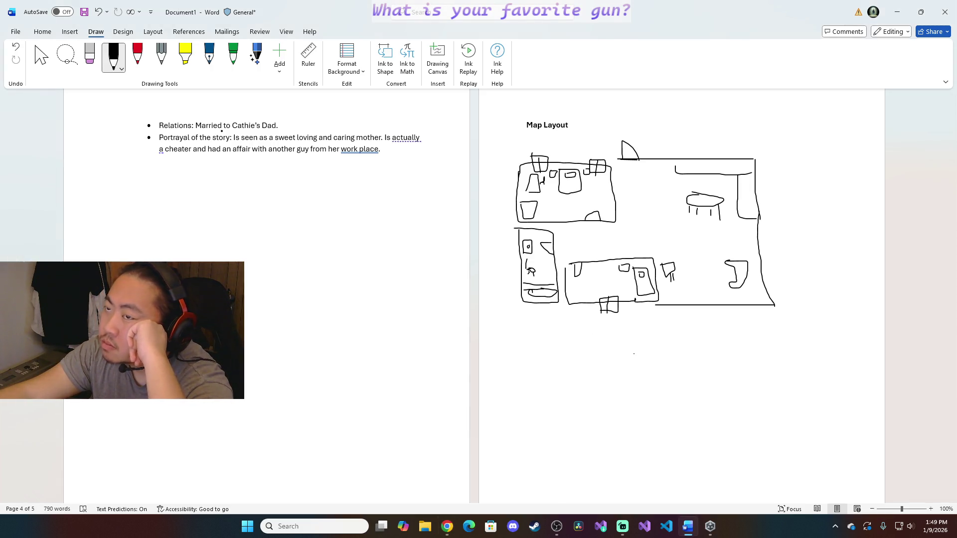
left_click(40, 56)
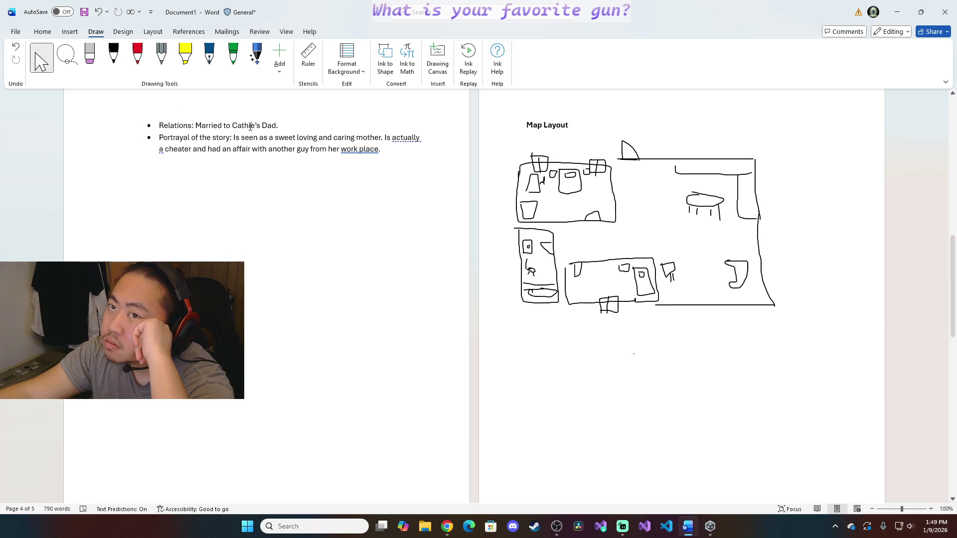
scroll(500, 267, "down", 10)
left_click(14, 33)
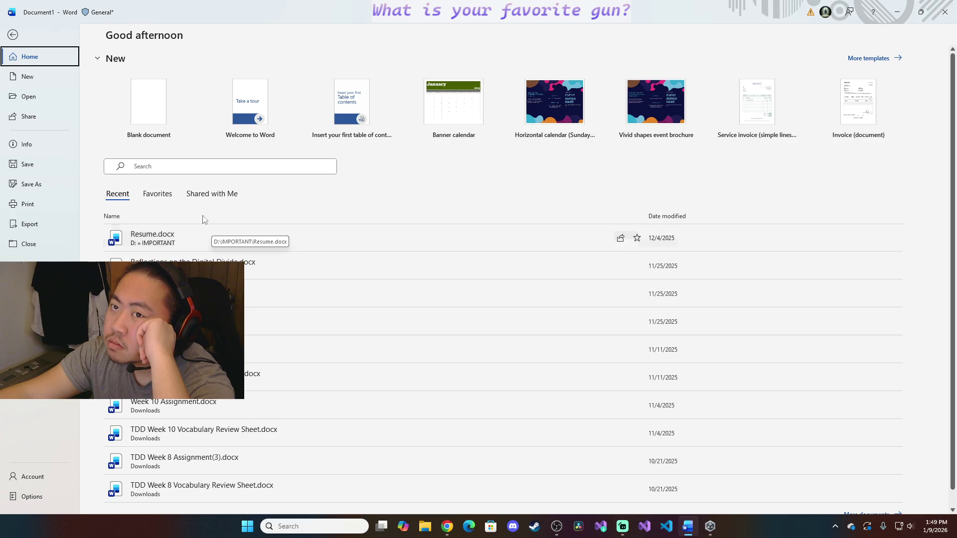
Return to the document and start Save As, browsing to more save locations
left_click(13, 34)
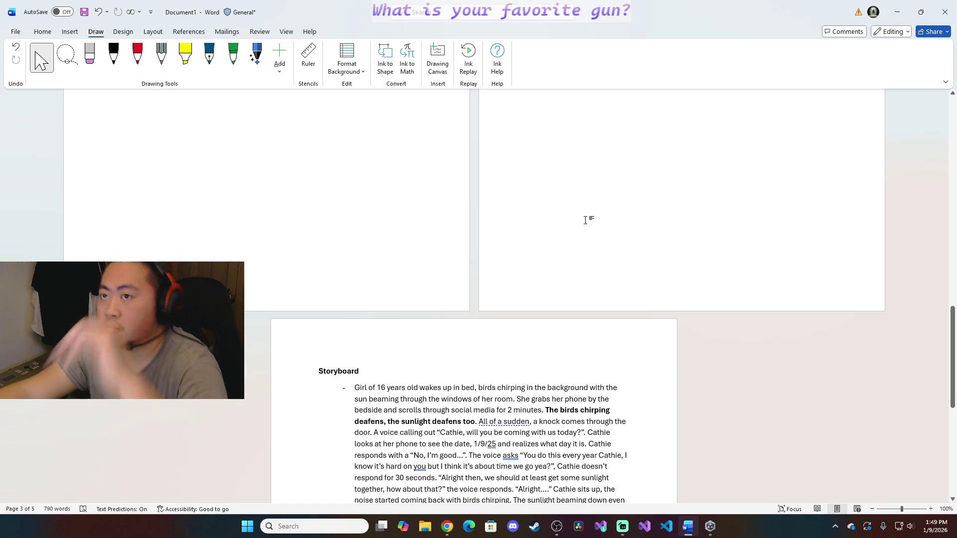
key("ctrl+s")
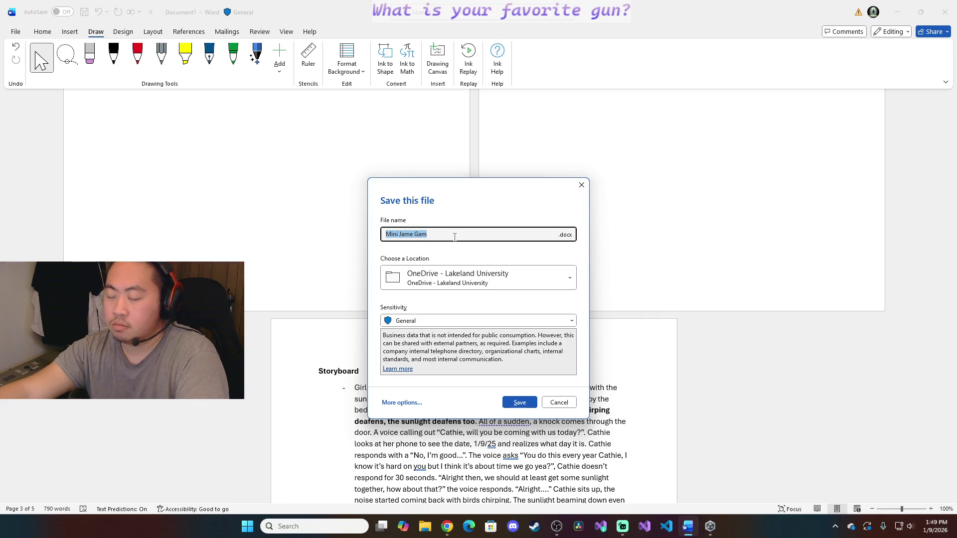
left_click(514, 287)
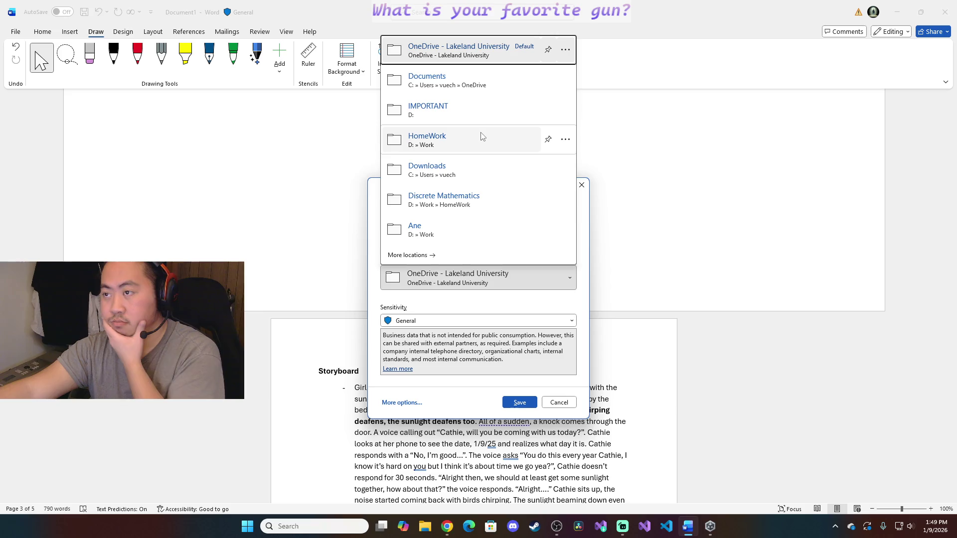
left_click(457, 255)
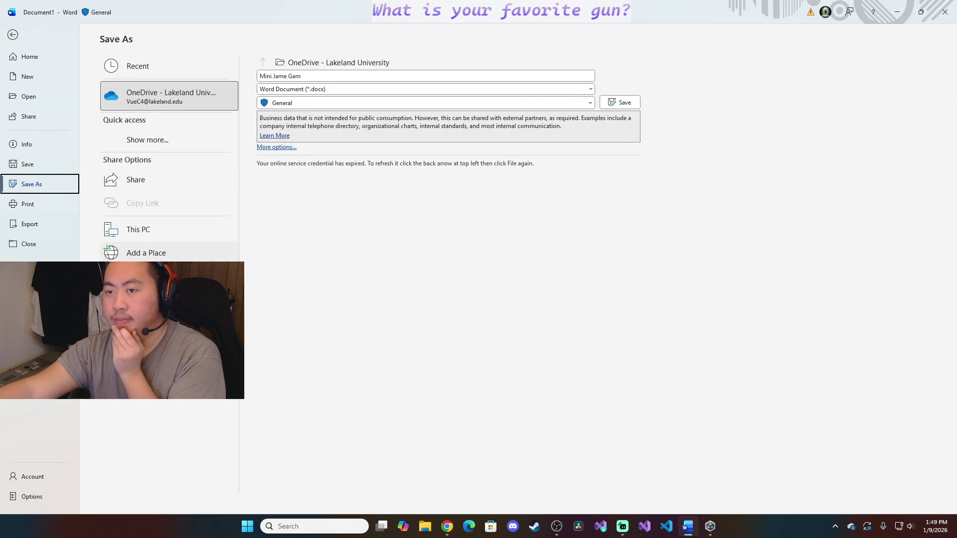
left_click(143, 276)
scroll(176, 157, "down", 2)
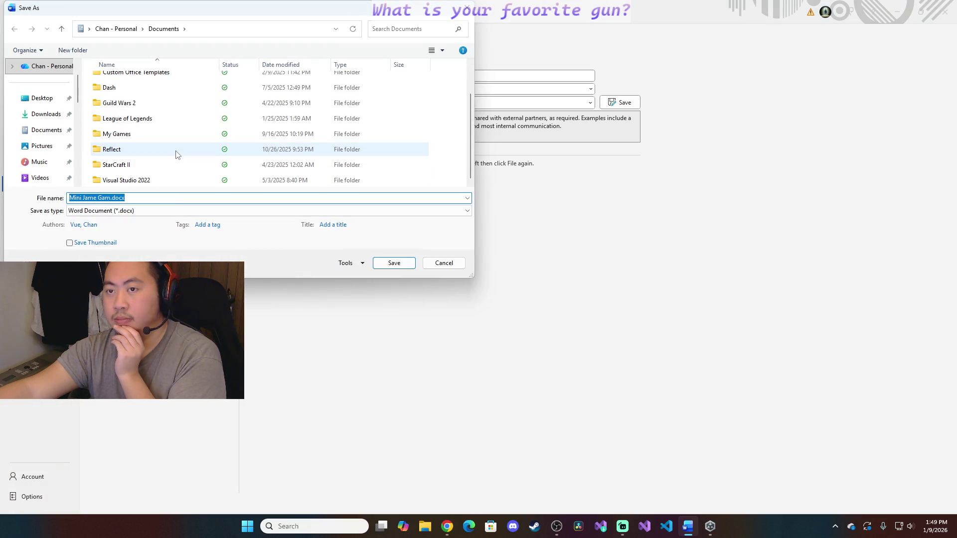
Go up to the personal folder and save the document as Mini Jame Gam.docx
left_click(120, 28)
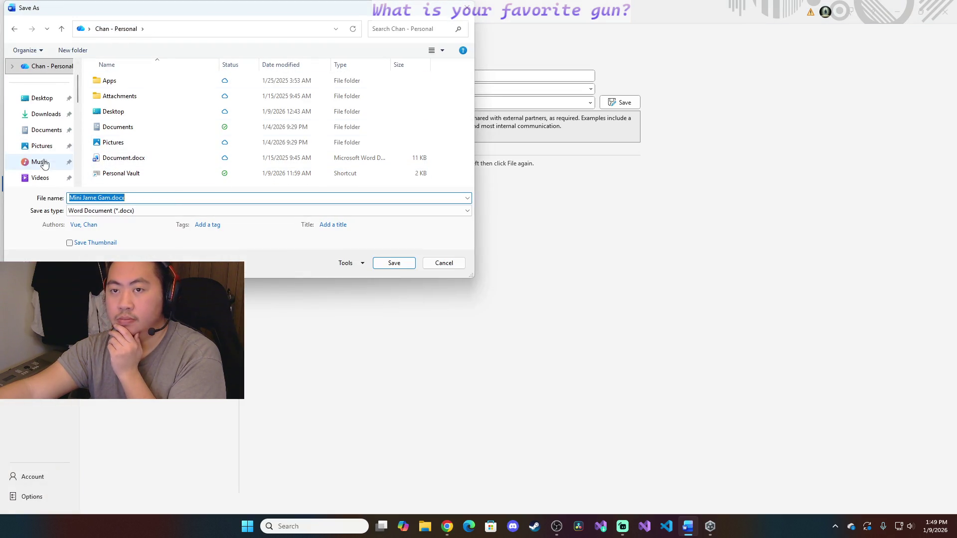
scroll(39, 160, "down", 5)
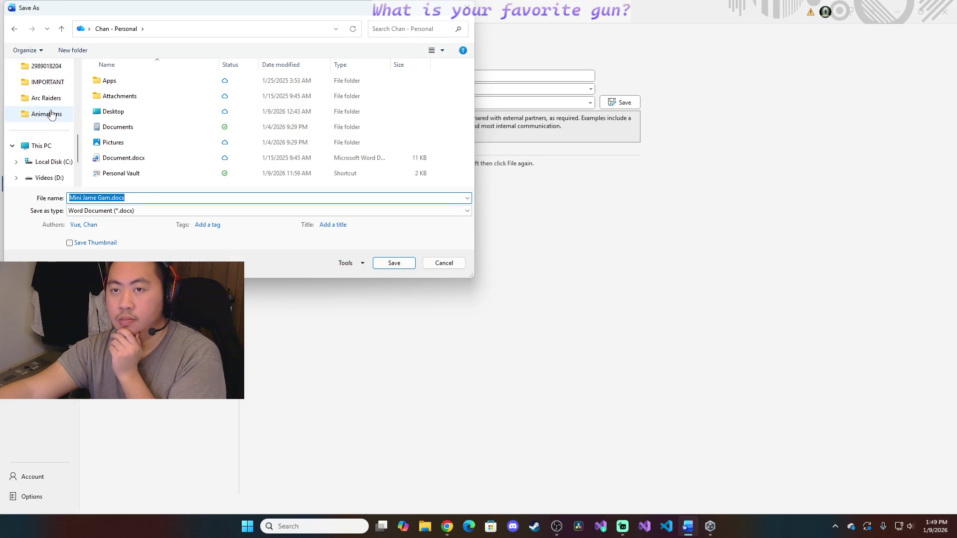
left_click_drag(187, 14, 165, 19)
key("Escape")
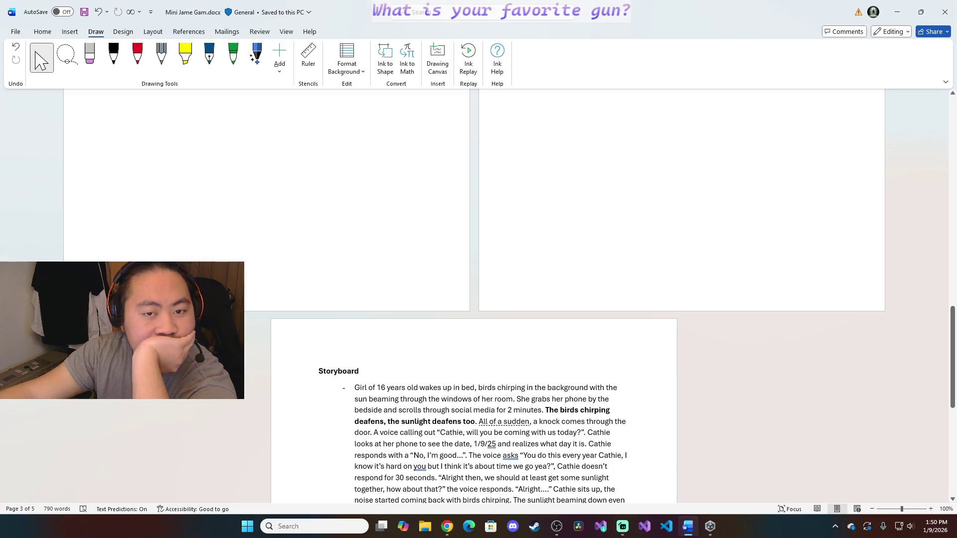
scroll(524, 286, "up", 3)
scroll(569, 314, "up", 3)
scroll(620, 336, "up", 1)
scroll(620, 336, "down", 2)
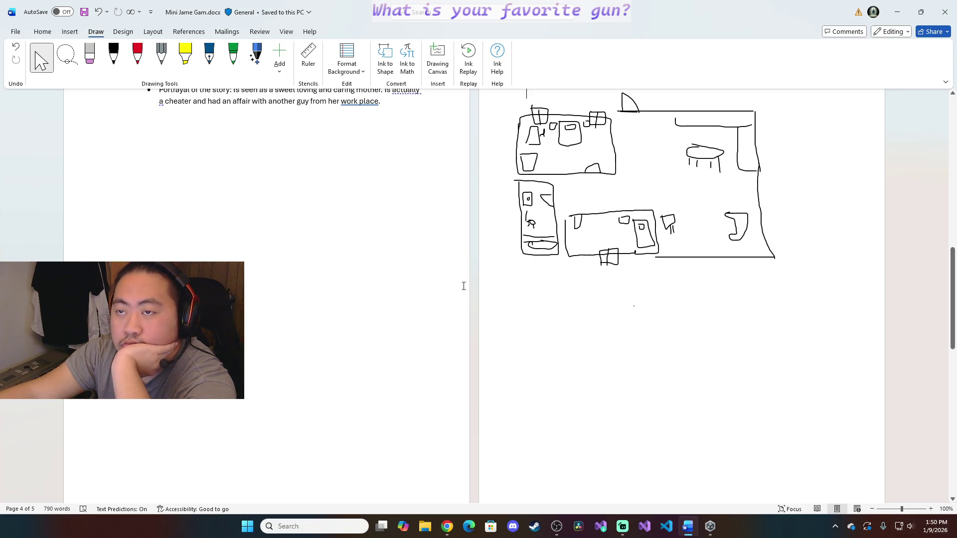
scroll(399, 239, "down", 2)
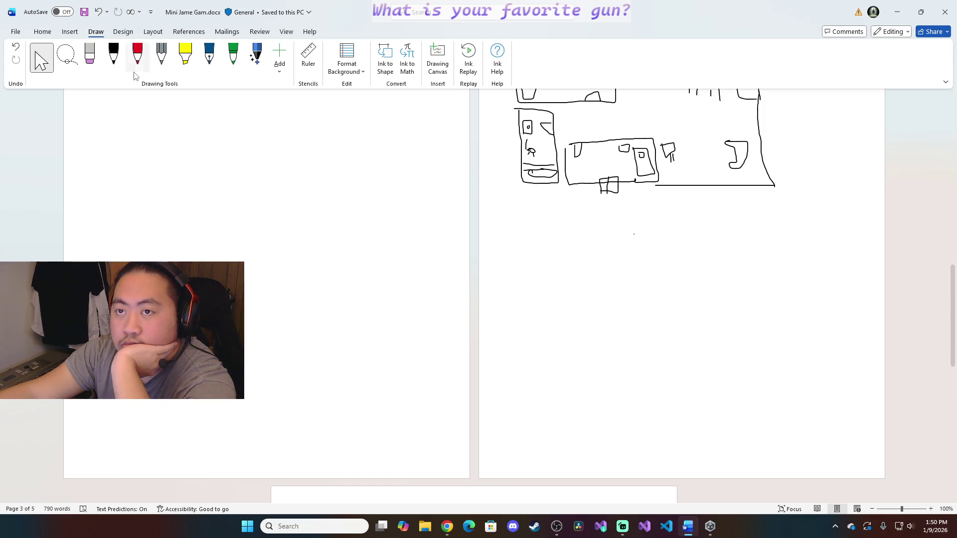
Pick the black pen to ink below the floor plan
left_click(113, 54)
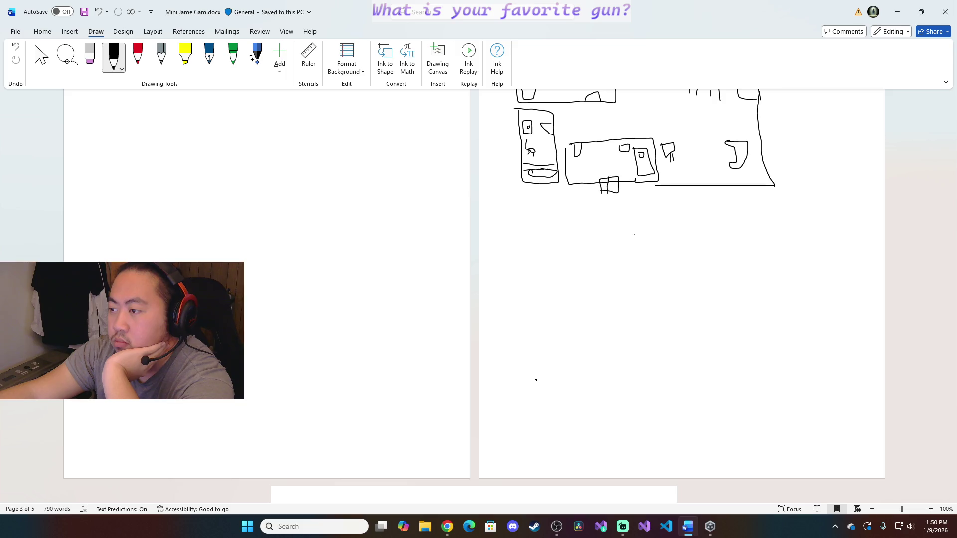
Ink a box below the house and a road with parking tick marks along it
left_click_drag(534, 331, 790, 346)
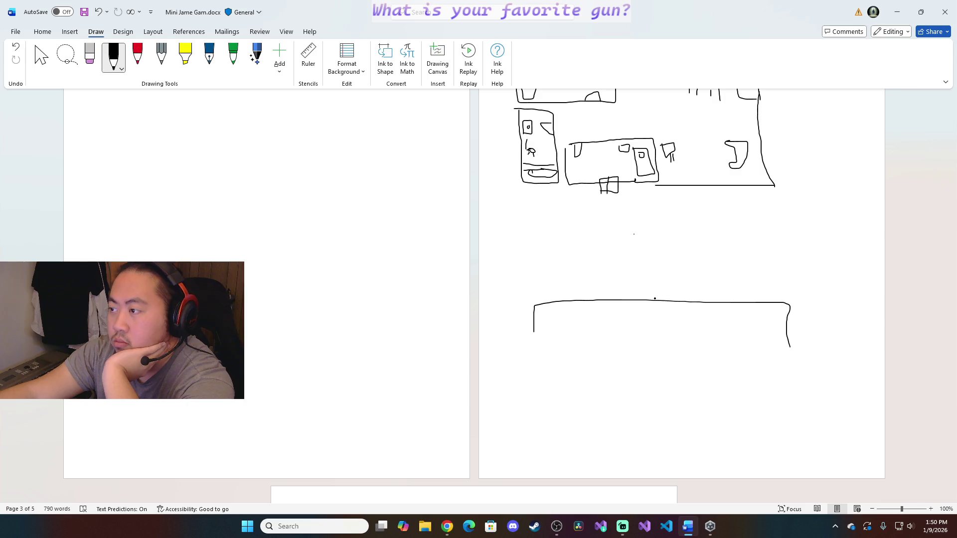
mouse_move(652, 298)
left_mouse_down()
mouse_move(667, 290)
mouse_move(673, 303)
left_mouse_up()
left_click_drag(528, 266, 784, 274)
left_click_drag(538, 289, 782, 292)
left_click_drag(551, 269, 559, 290)
mouse_move(575, 272)
left_mouse_down()
mouse_move(575, 284)
mouse_move(643, 279)
left_mouse_up()
mouse_move(676, 271)
left_mouse_down()
mouse_move(684, 287)
mouse_move(755, 298)
left_mouse_up()
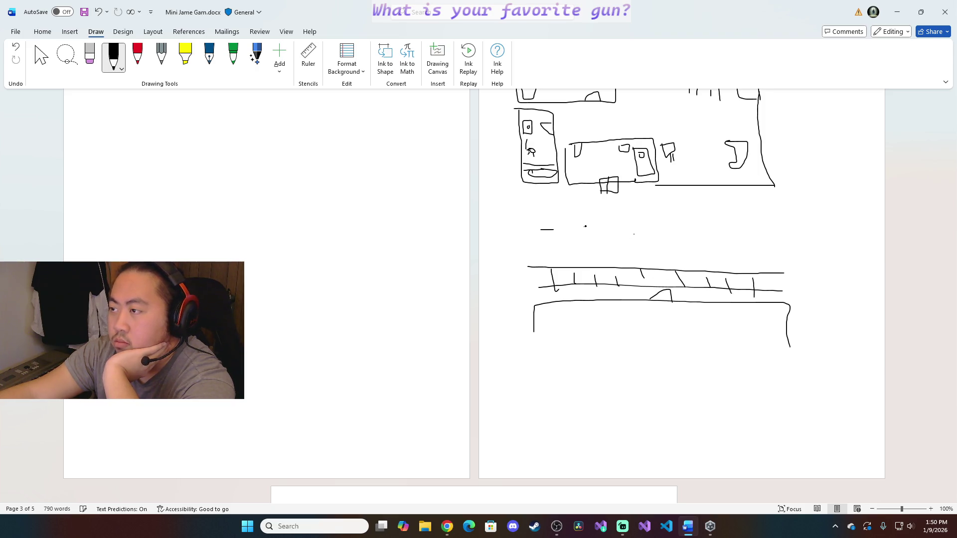
Add lane dashes and another road edge, then undo all the road strokes and box
left_click_drag(660, 230, 692, 230)
left_click(720, 230)
left_click_drag(746, 231, 752, 231)
left_click_drag(522, 199, 784, 205)
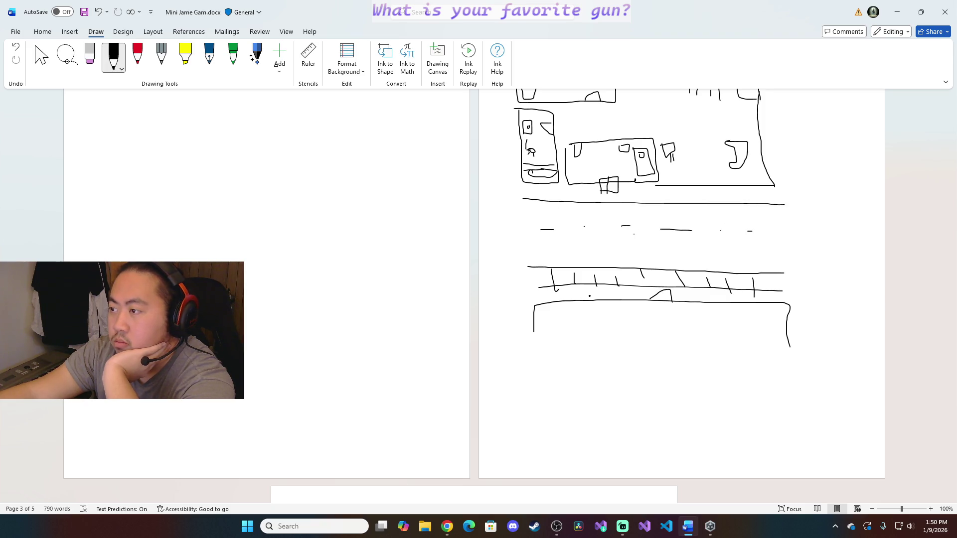
left_click(15, 46)
left_click(15, 49)
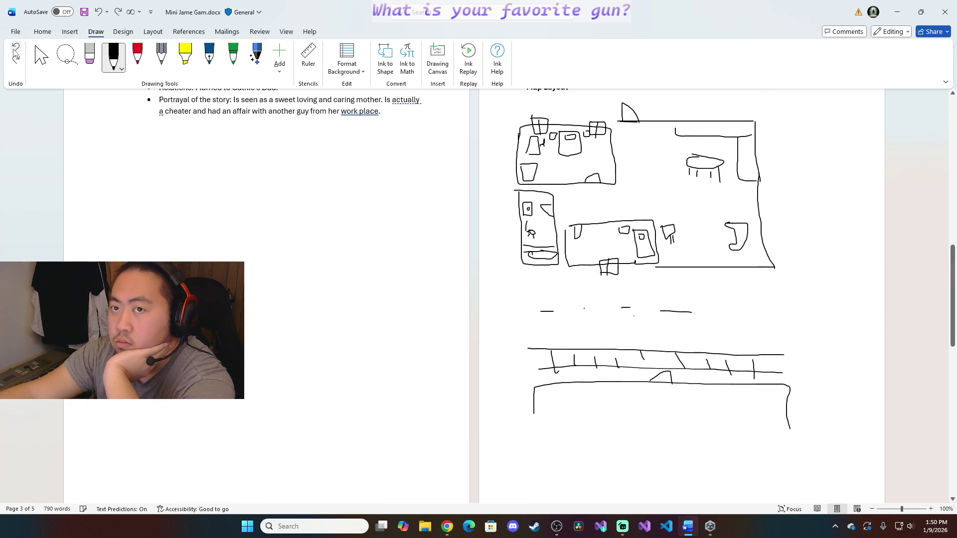
left_click(15, 50)
left_click(16, 51)
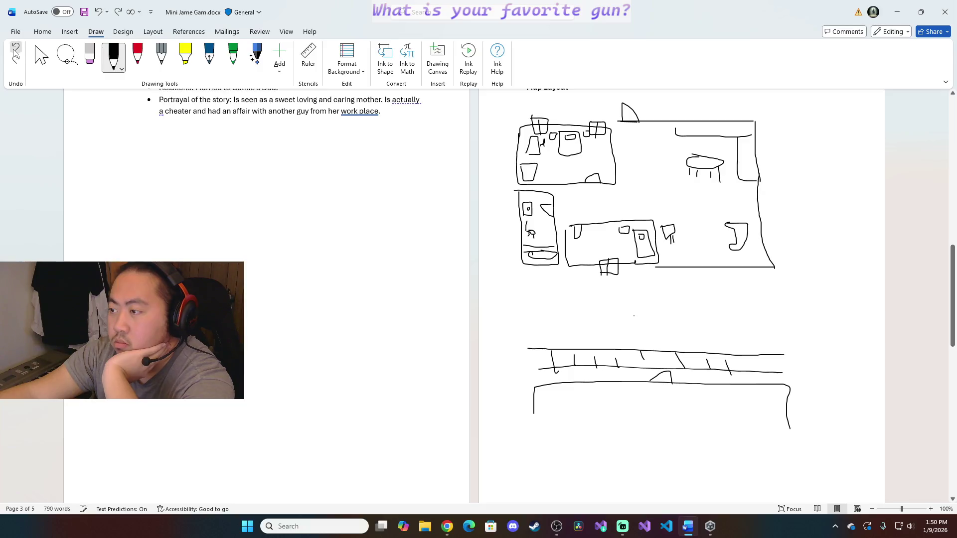
left_click(16, 50)
left_click(15, 51)
left_click(14, 51)
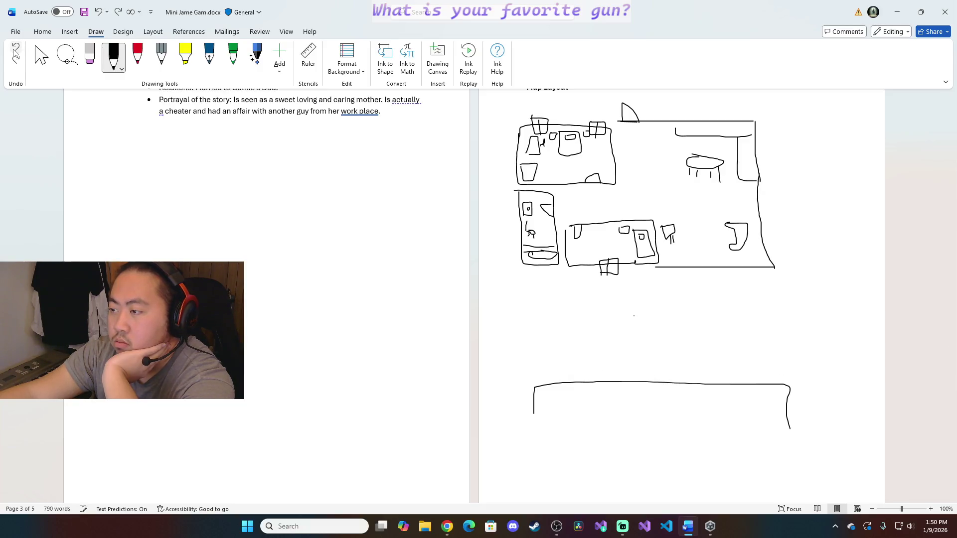
left_click(15, 51)
Redraw the road's top and lower edges with dashed centre lane markings
left_click_drag(533, 300, 796, 295)
left_click_drag(536, 318, 804, 319)
left_click_drag(557, 300, 558, 308)
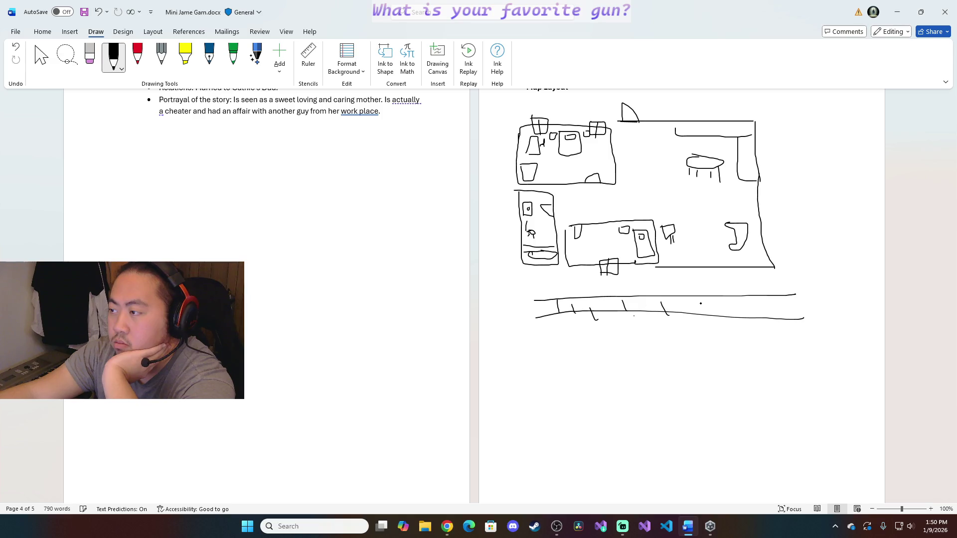
left_click_drag(561, 360, 666, 360)
left_click_drag(778, 368, 781, 367)
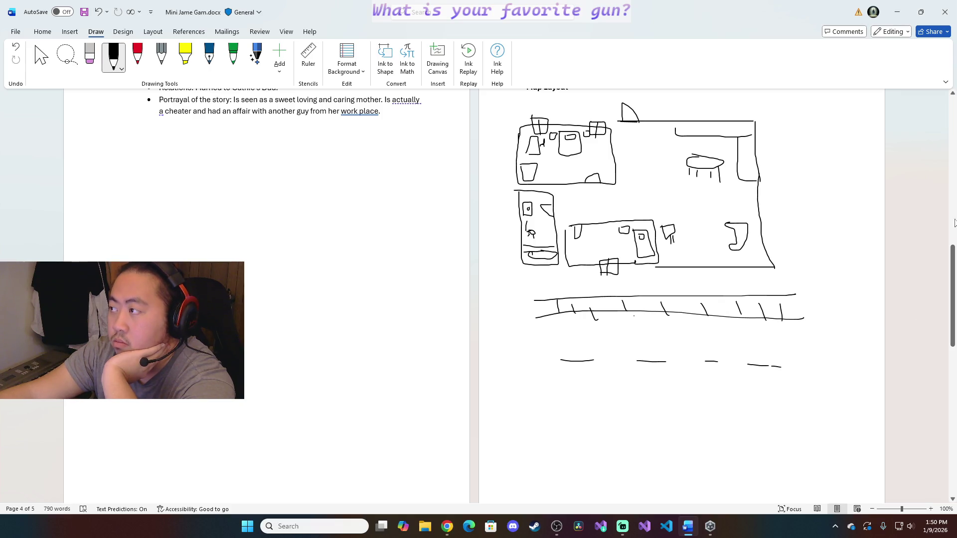
scroll(533, 285, "down", 1)
scroll(533, 286, "down", 2)
Draw a second road with parking stall ticks and a parked car outline below it
left_click_drag(533, 298, 808, 298)
left_click_drag(535, 315, 805, 316)
left_click_drag(618, 300, 628, 322)
mouse_move(648, 299)
left_mouse_down()
mouse_move(657, 317)
mouse_move(690, 321)
left_mouse_up()
mouse_move(716, 294)
left_mouse_down()
mouse_move(723, 313)
mouse_move(786, 323)
left_mouse_up()
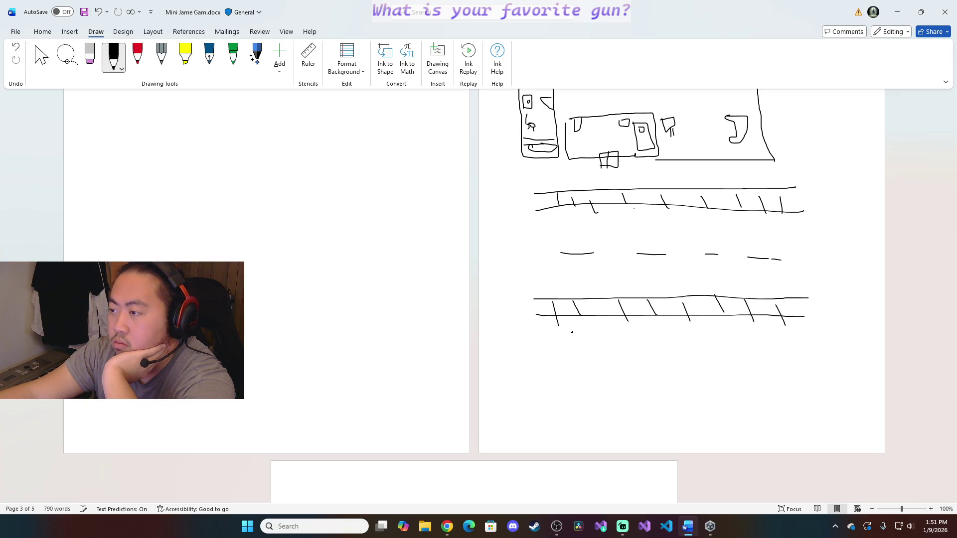
left_click_drag(593, 353, 568, 344)
Add the bottom boundary, a walkway down to it, and curb lines on both roads
left_click_drag(538, 385, 805, 373)
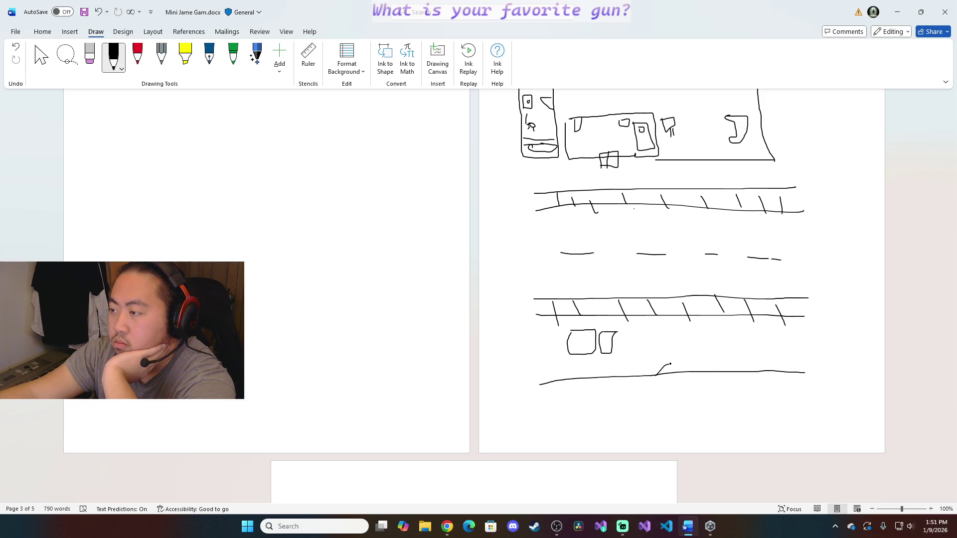
left_click_drag(665, 316, 667, 369)
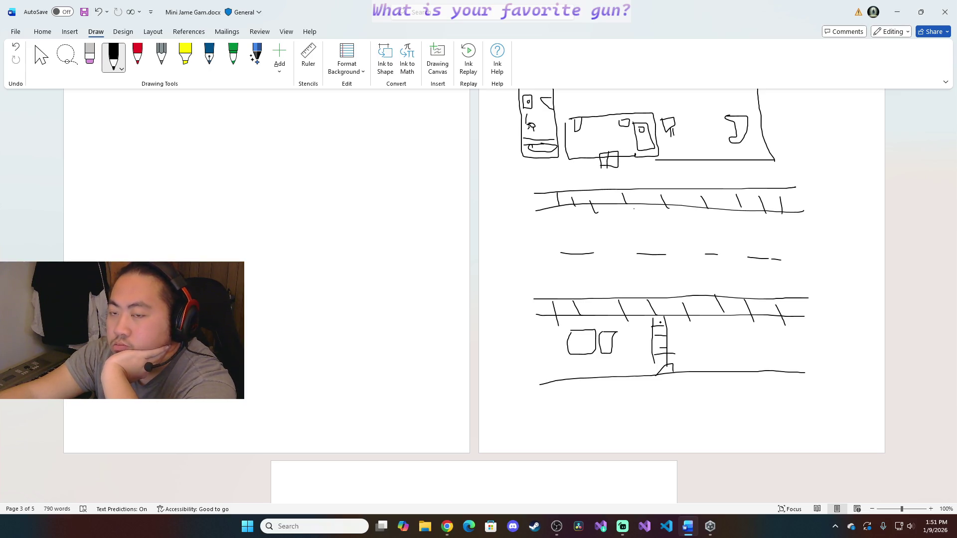
left_click_drag(532, 294, 797, 282)
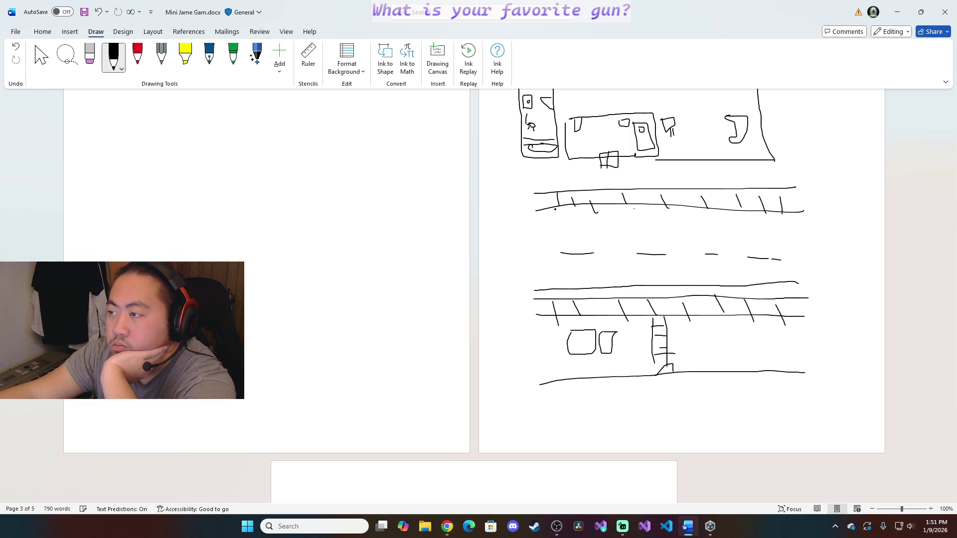
left_click_drag(538, 224, 804, 223)
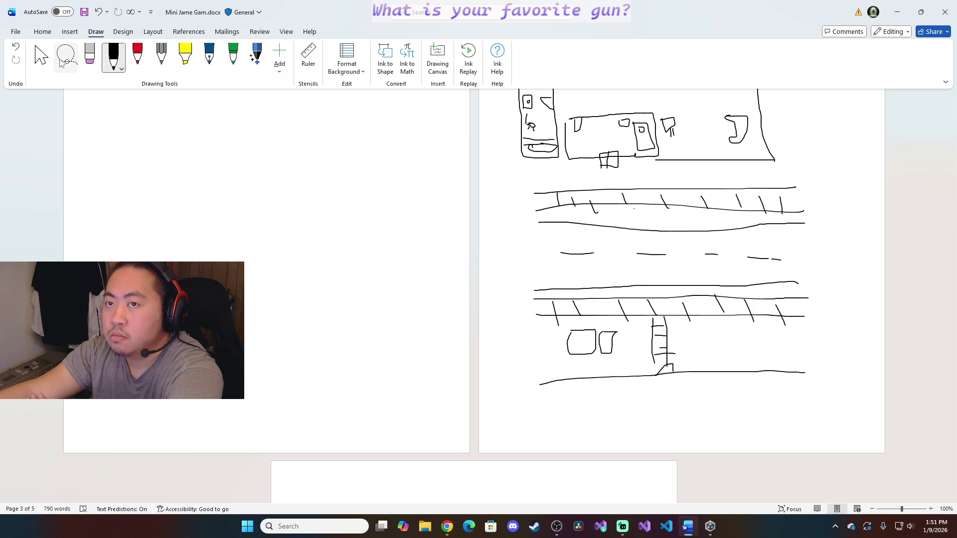
Move both car sketches onto the road and paste a copy of the small car onto the upper road
left_click(41, 56)
left_click(580, 343)
left_click_drag(580, 343, 574, 278)
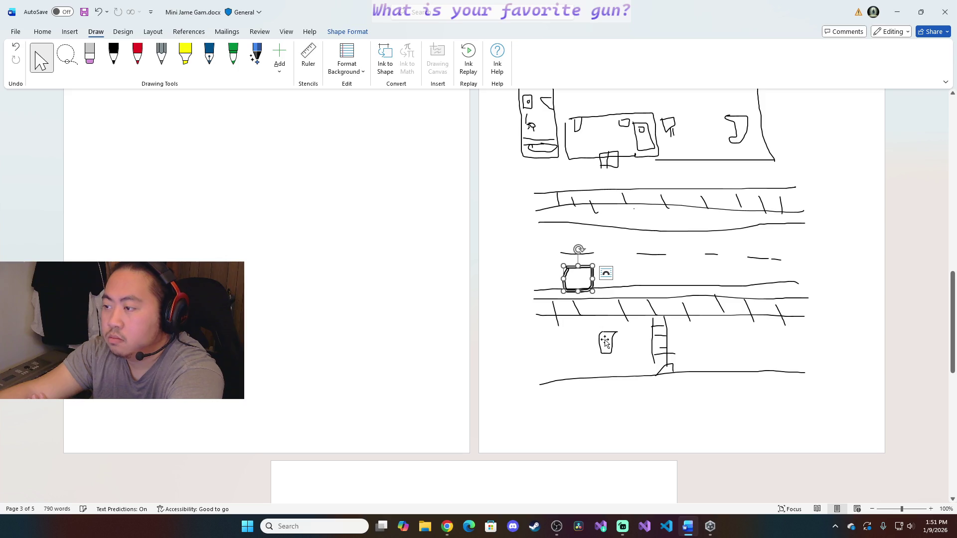
left_click(608, 342)
left_click_drag(607, 343, 615, 279)
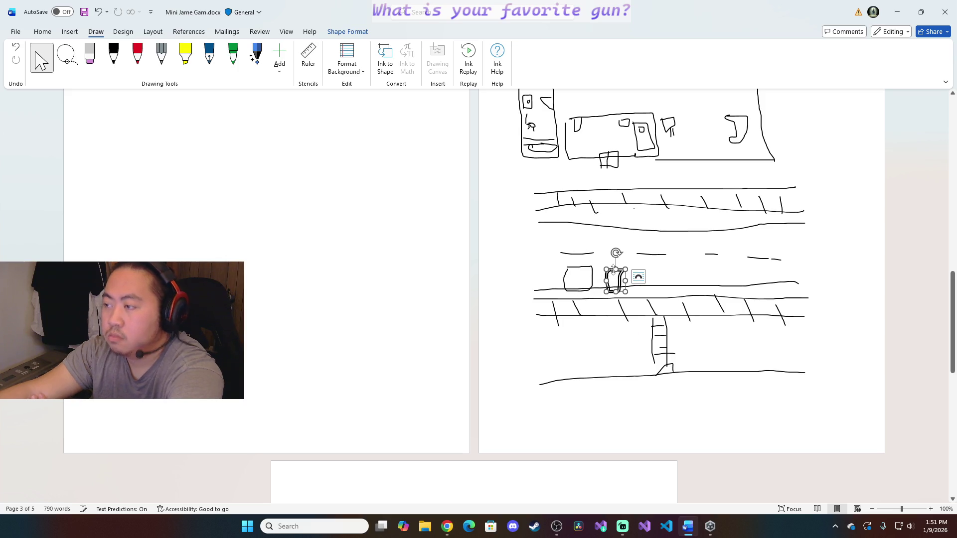
key("ctrl+v")
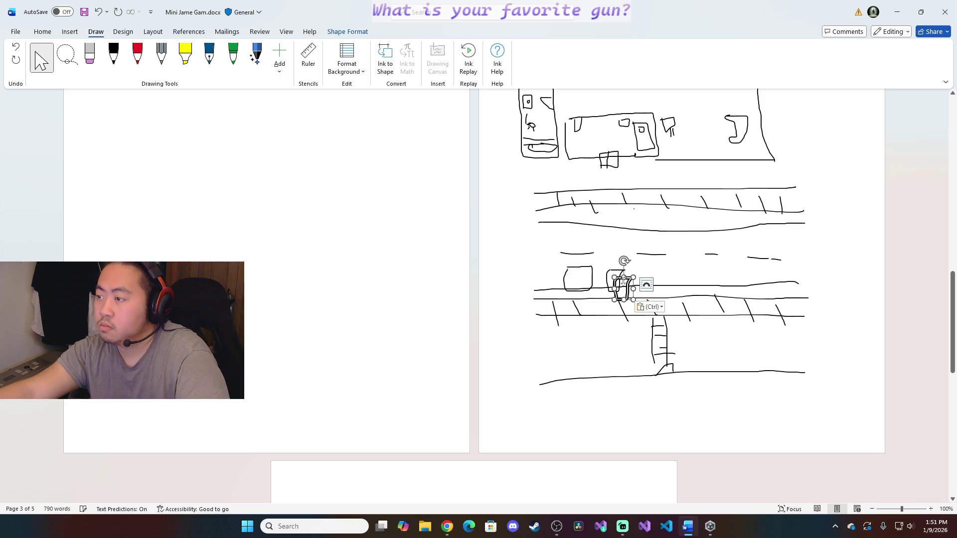
left_click_drag(614, 277, 581, 194)
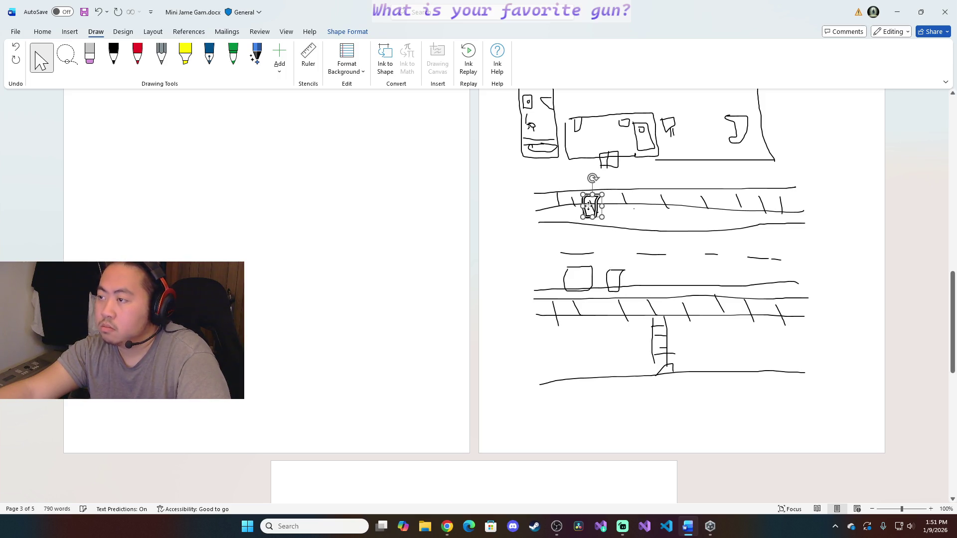
Move the long curb line up and set the rounded car in the middle lane, then return to Home
left_click(583, 282)
left_click(812, 288)
left_click(582, 278)
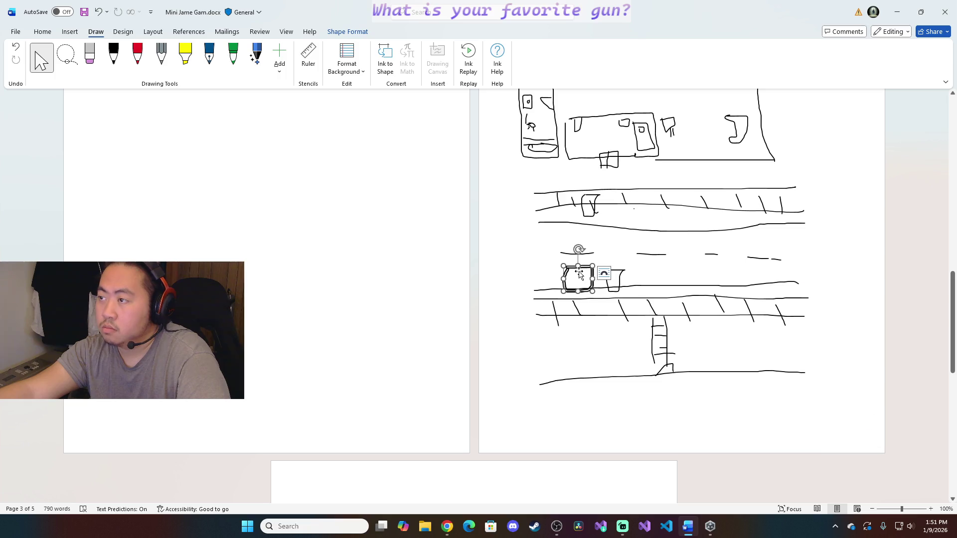
mouse_move(595, 287)
left_mouse_down()
mouse_move(597, 190)
mouse_move(589, 280)
mouse_move(632, 197)
left_mouse_up()
left_click(591, 279)
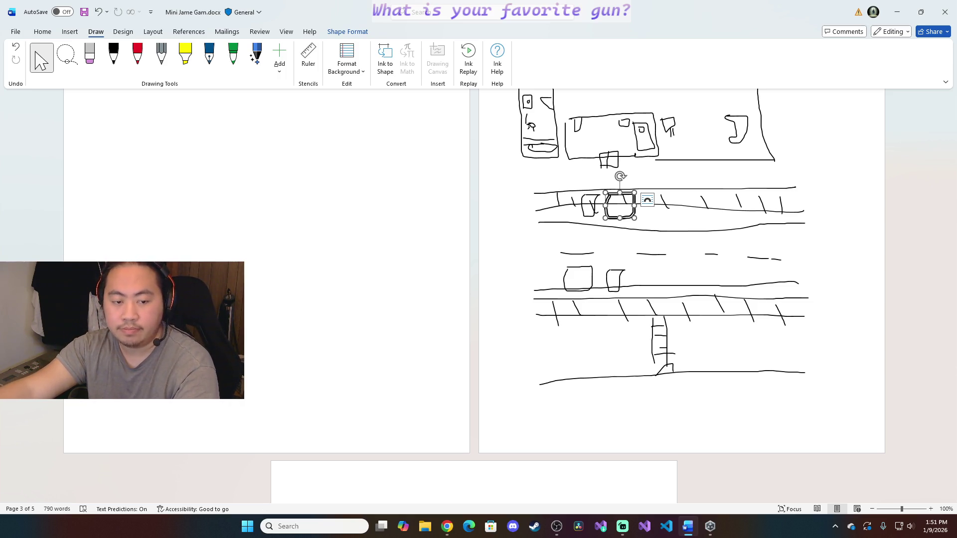
key("alt+Tab")
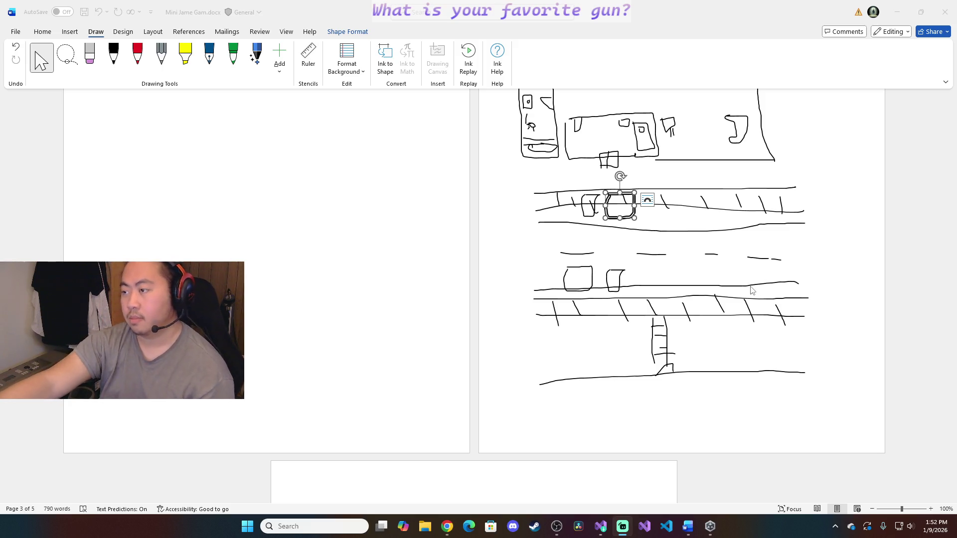
scroll(733, 255, "down", 3)
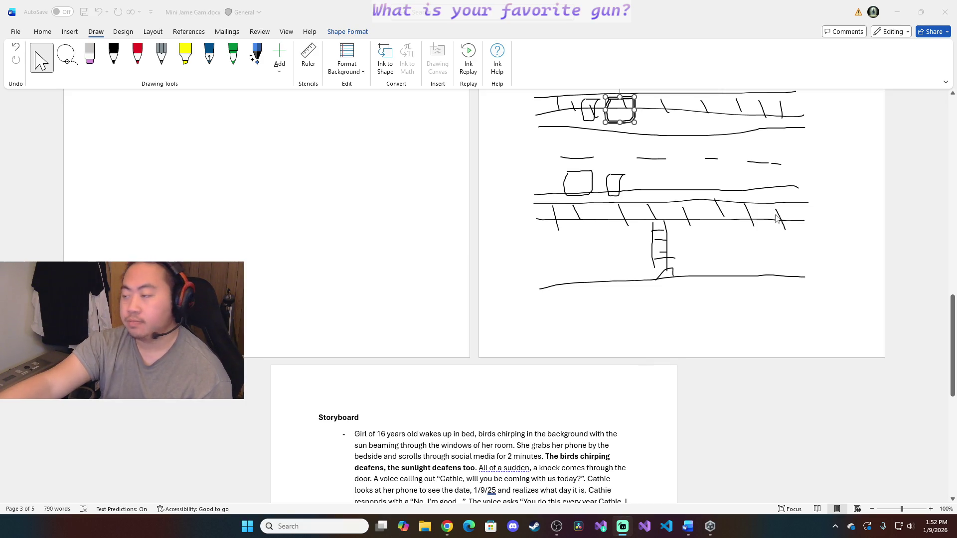
scroll(777, 299, "down", 1)
scroll(780, 302, "up", 2)
scroll(780, 303, "up", 3)
scroll(780, 303, "down", 6)
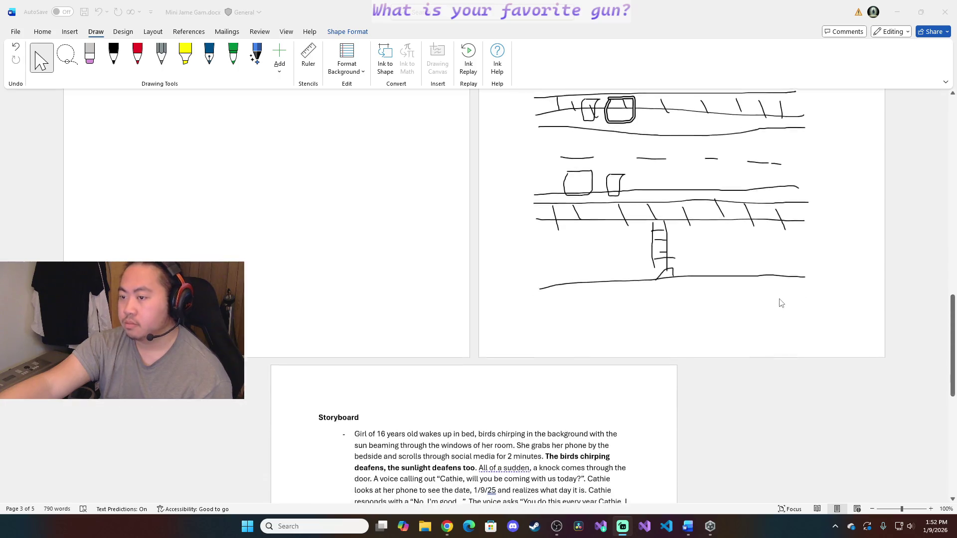
scroll(779, 303, "up", 3)
scroll(810, 357, "up", 1)
left_click(41, 32)
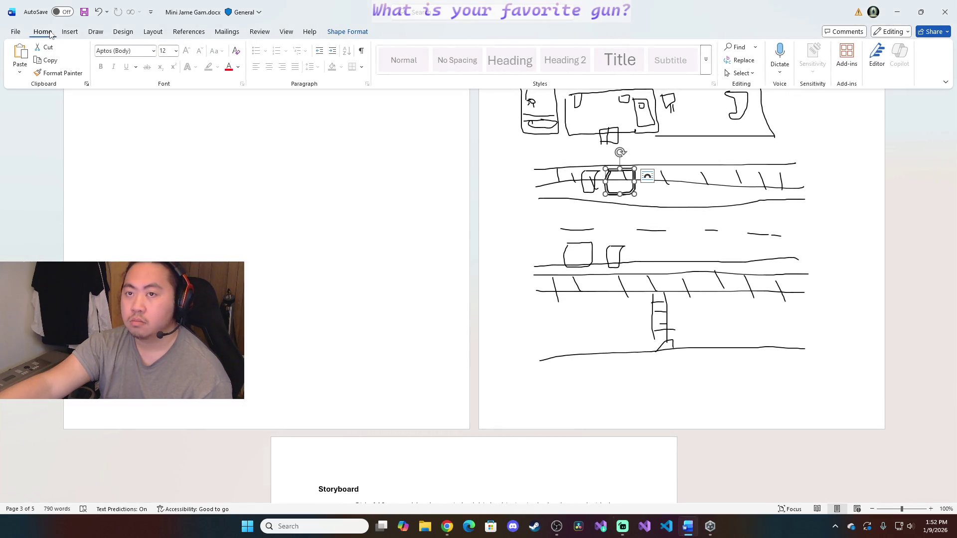
Push the Storyboard section onto a new page and pick the black pen for the blank page
left_click(831, 362)
scroll(831, 363, "up", 3)
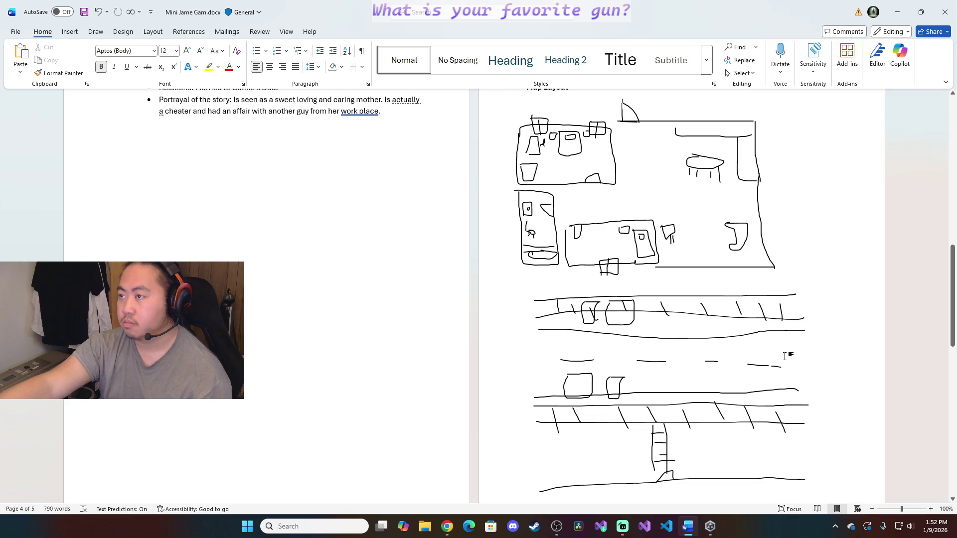
scroll(786, 357, "down", 2)
scroll(801, 395, "down", 3)
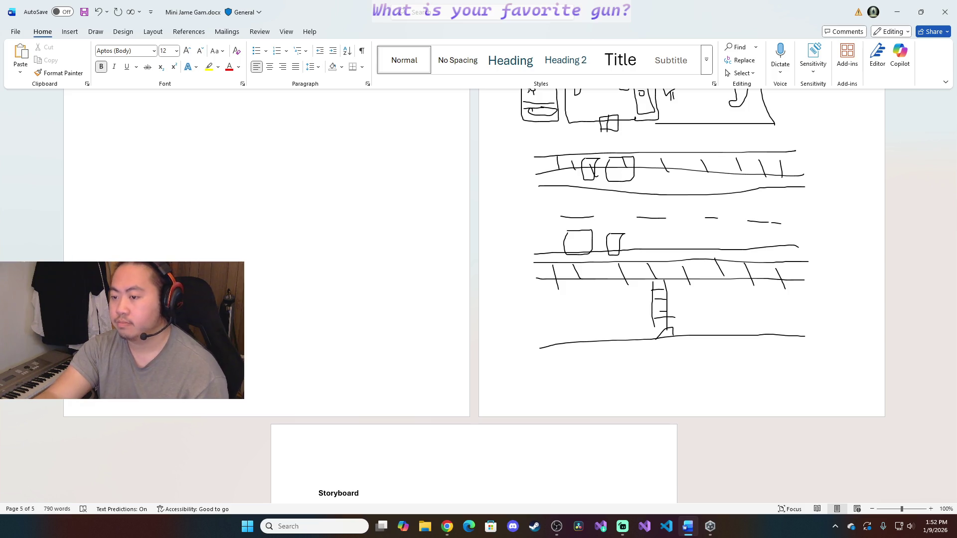
key("ctrl+Return")
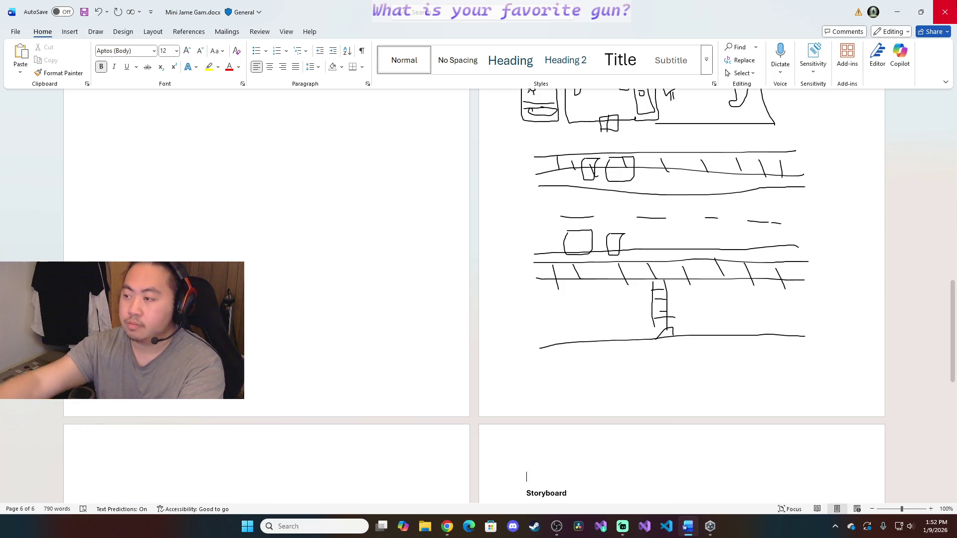
scroll(253, 445, "down", 2)
scroll(253, 444, "down", 3)
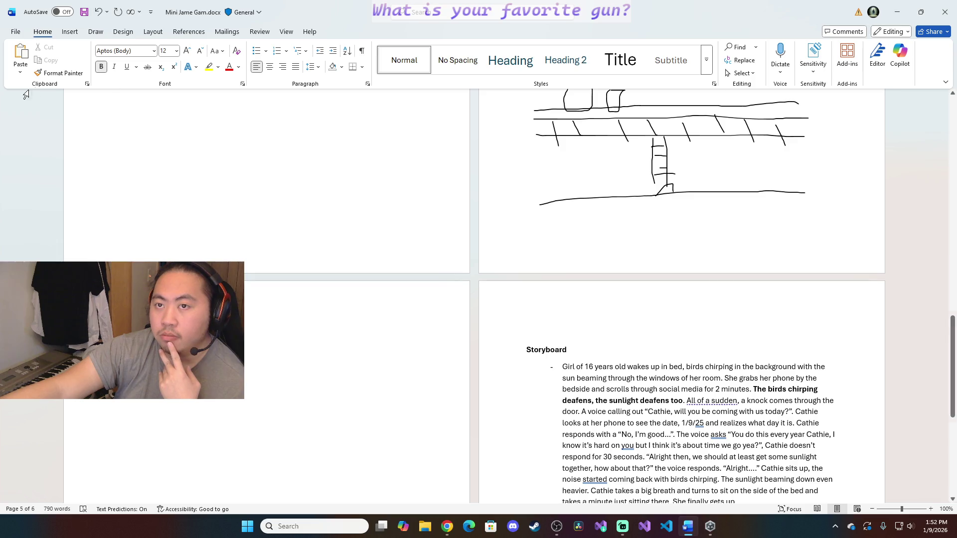
left_click(95, 31)
left_click(114, 56)
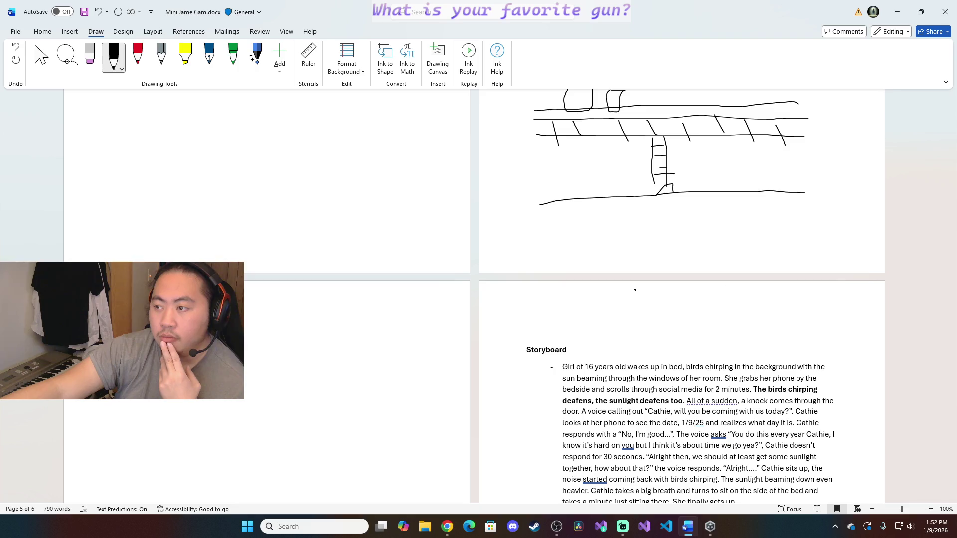
left_click_drag(954, 352, 953, 331)
scroll(302, 292, "down", 1)
scroll(302, 292, "down", 3)
scroll(302, 292, "down", 4)
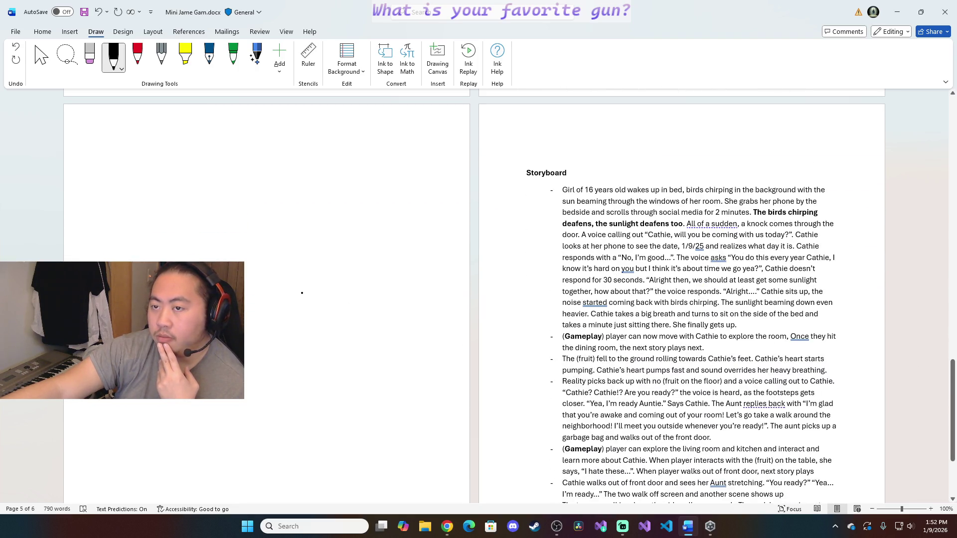
Ink road edge lines with dashed lane markings above and curb ticks between them
left_click(121, 173)
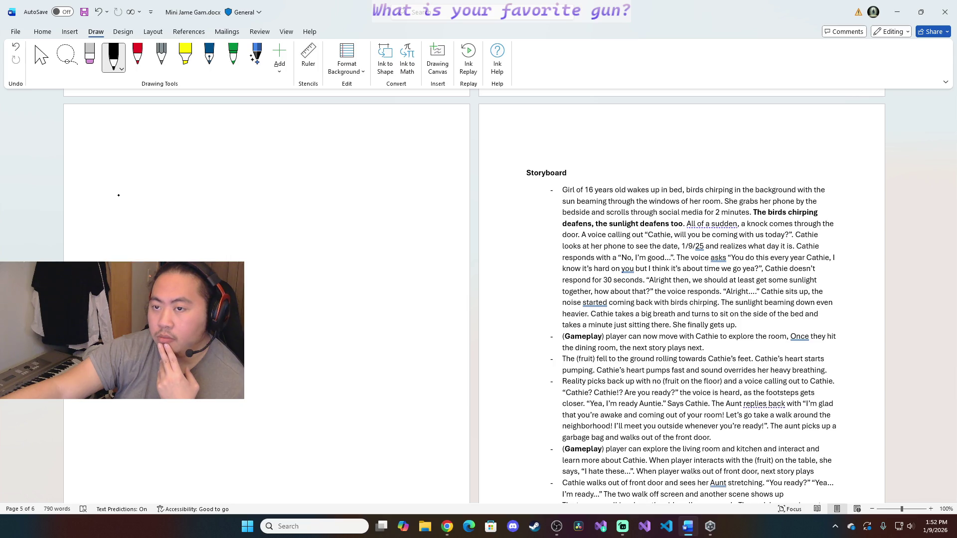
left_click_drag(140, 181, 406, 191)
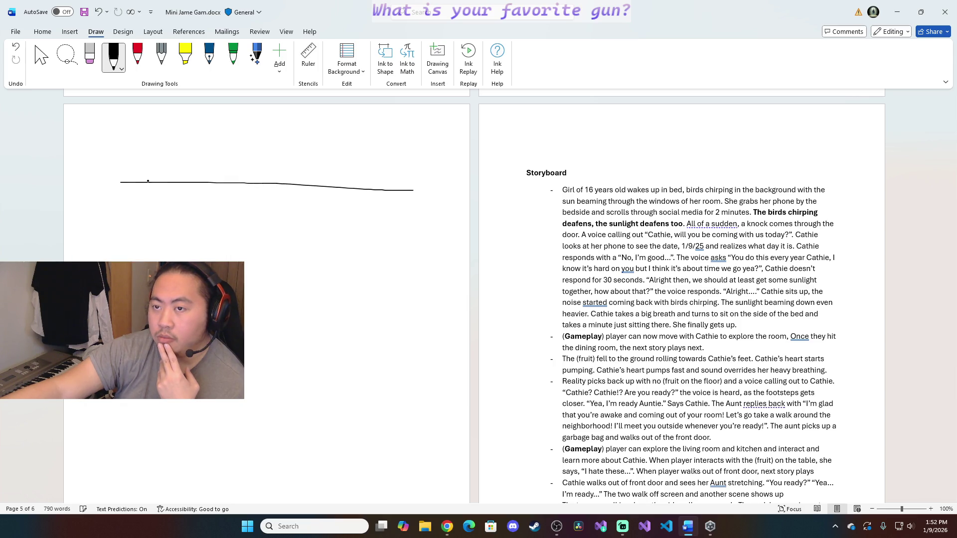
left_click_drag(120, 171, 428, 180)
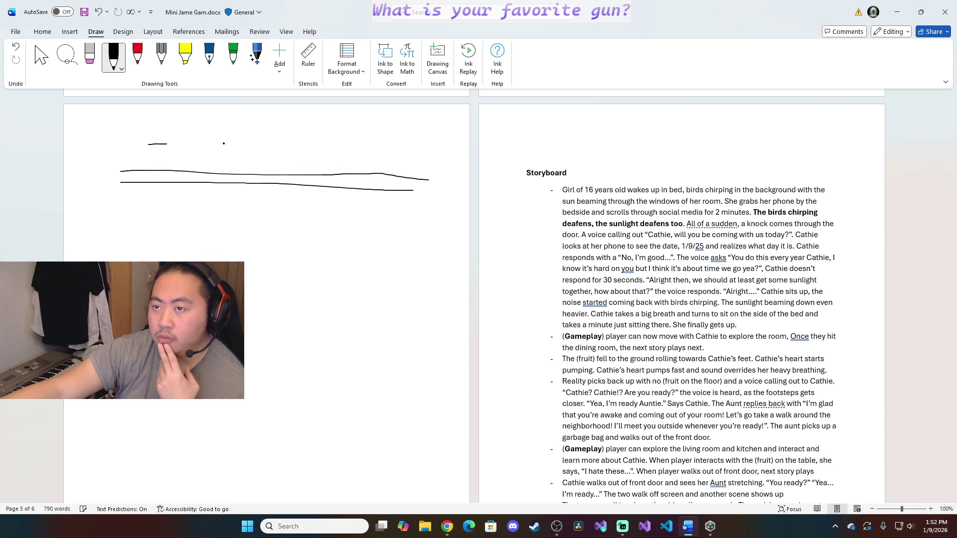
left_click_drag(318, 143, 359, 147)
left_click_drag(376, 146, 391, 148)
left_click_drag(122, 207, 422, 218)
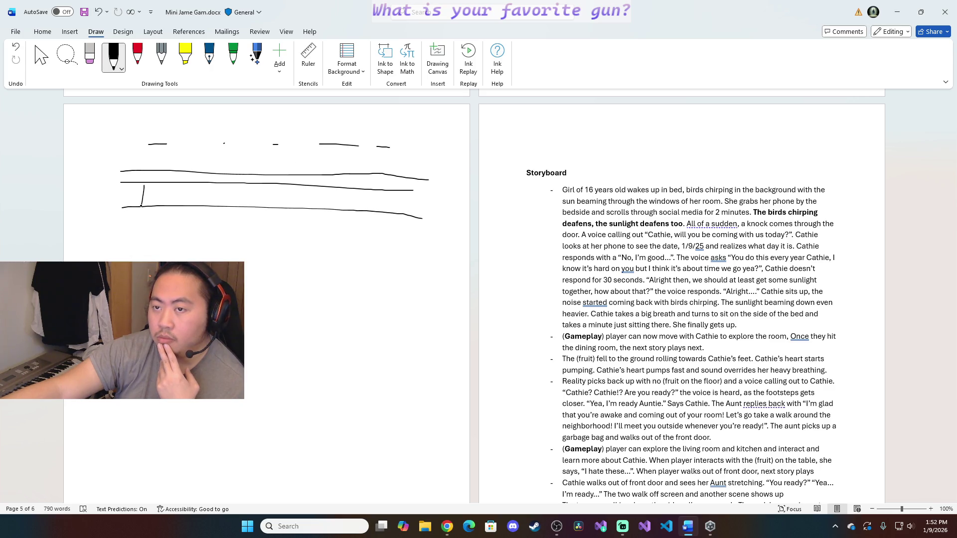
mouse_move(196, 188)
left_mouse_down()
mouse_move(197, 217)
mouse_move(230, 218)
left_mouse_up()
left_click_drag(258, 193, 268, 215)
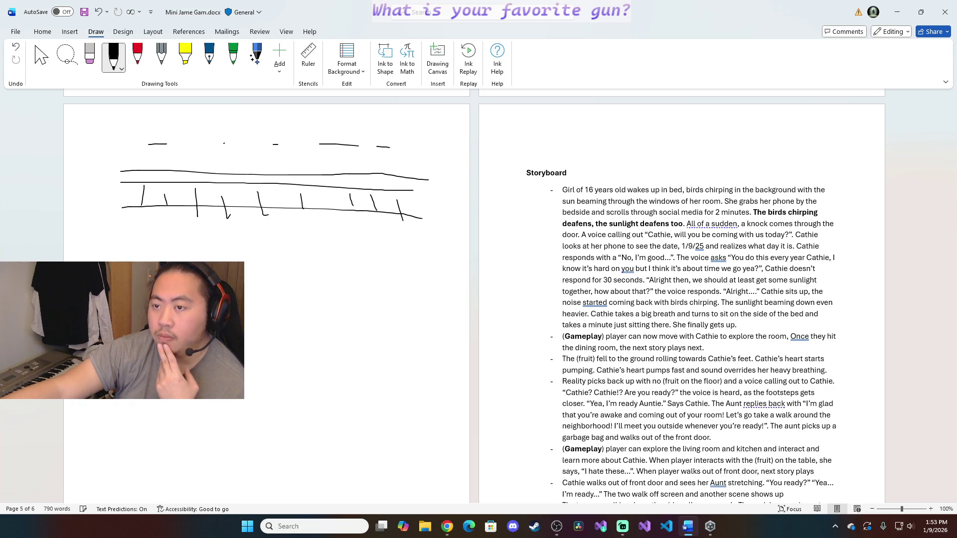
Draw a peaked shape below the road, undo and redraw it, then add a long vertical line
mouse_move(314, 275)
left_mouse_down()
mouse_move(339, 251)
mouse_move(345, 273)
mouse_move(401, 280)
left_mouse_up()
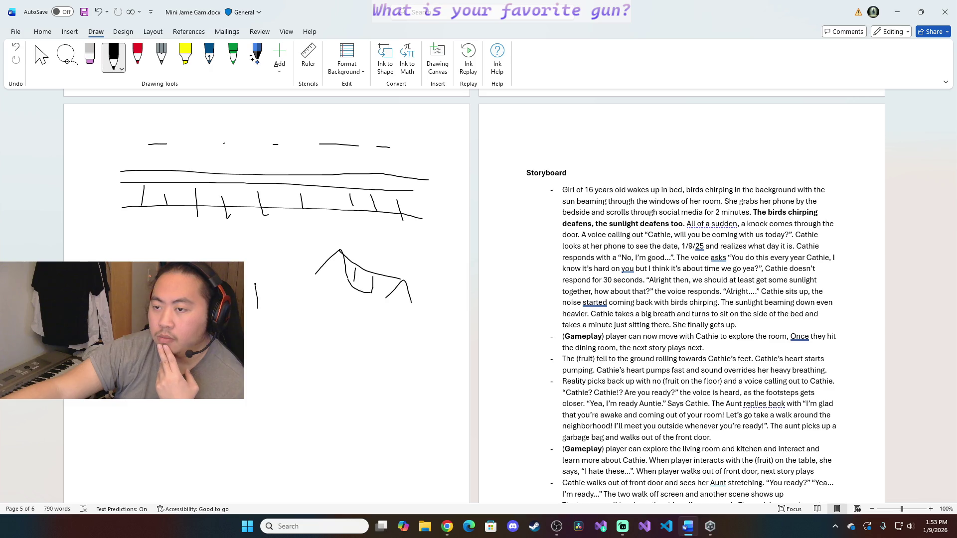
left_click_drag(263, 267, 270, 304)
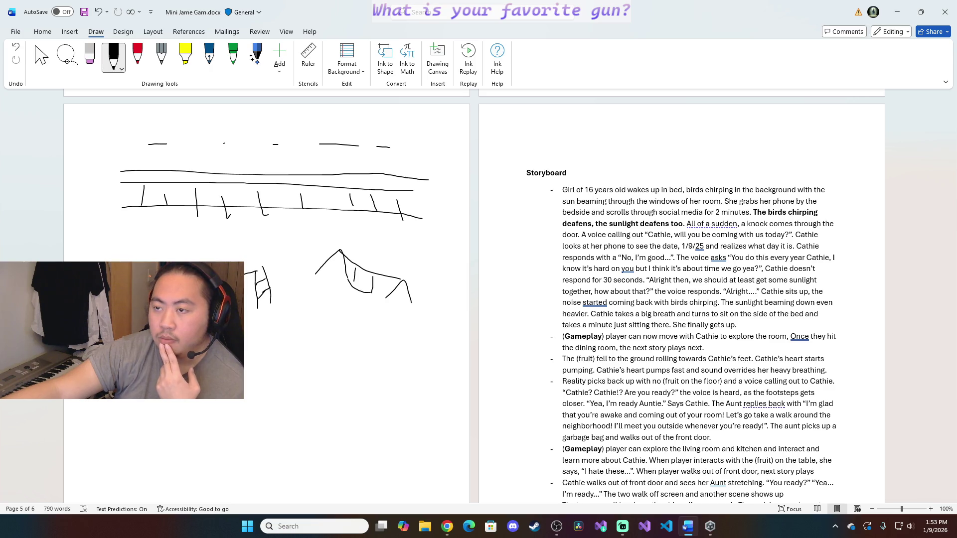
left_click(18, 49)
left_click(18, 49)
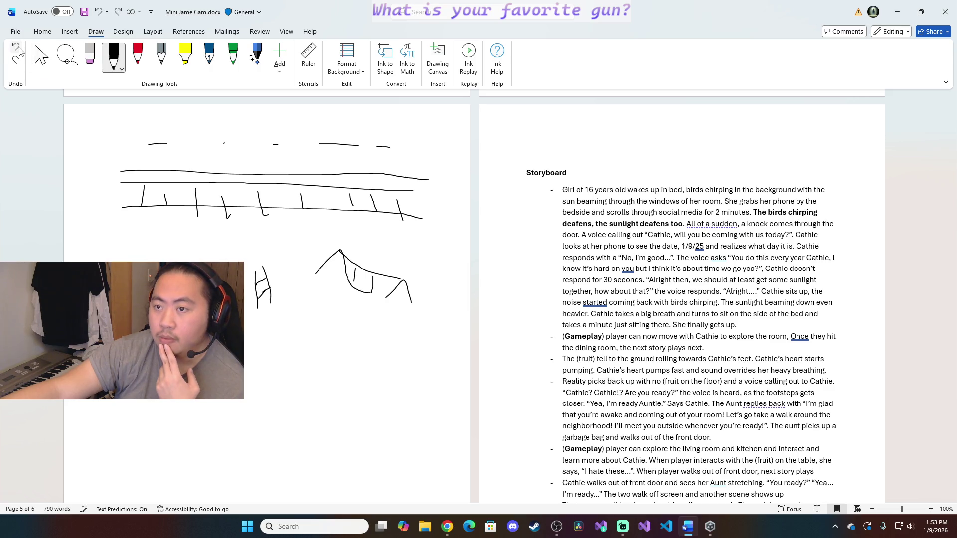
left_click(18, 50)
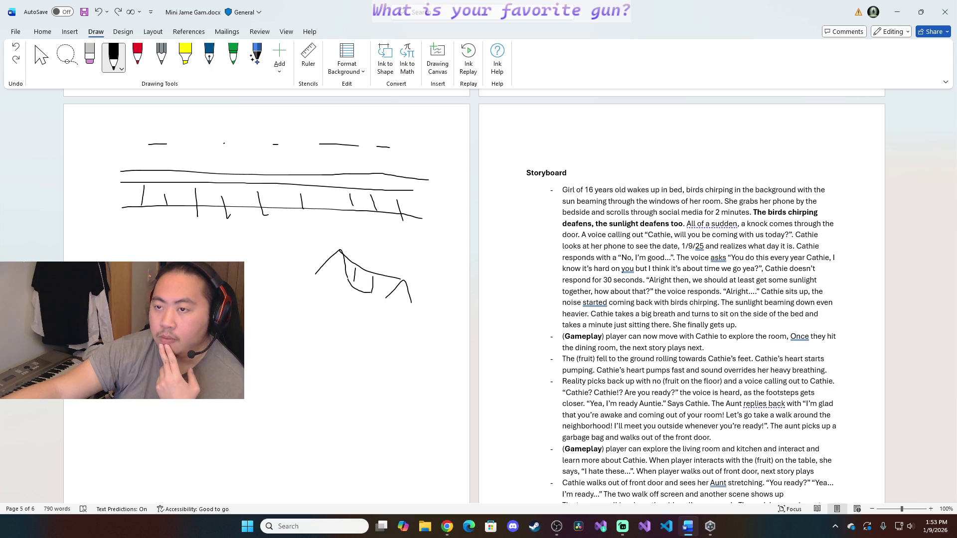
left_click_drag(158, 240, 197, 262)
left_click_drag(118, 258, 204, 252)
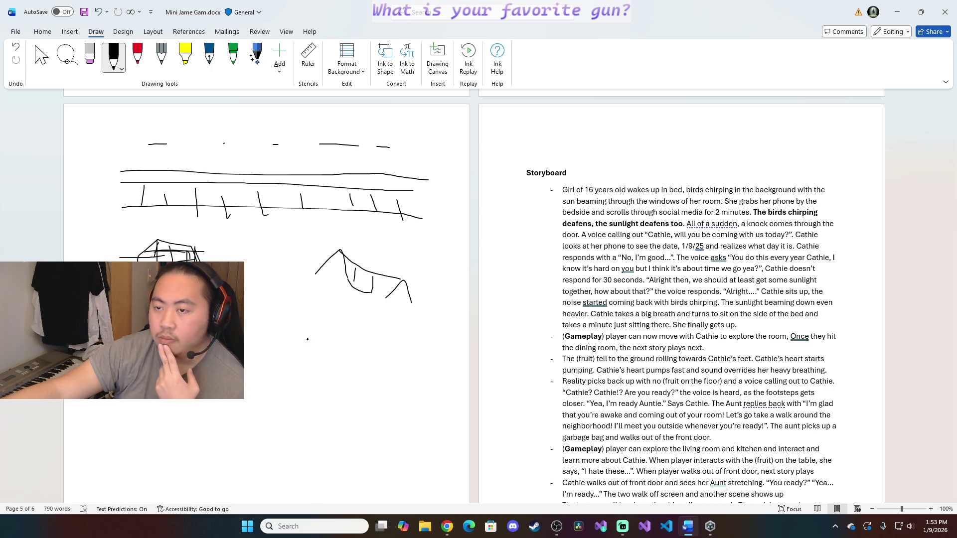
left_click_drag(244, 285, 264, 472)
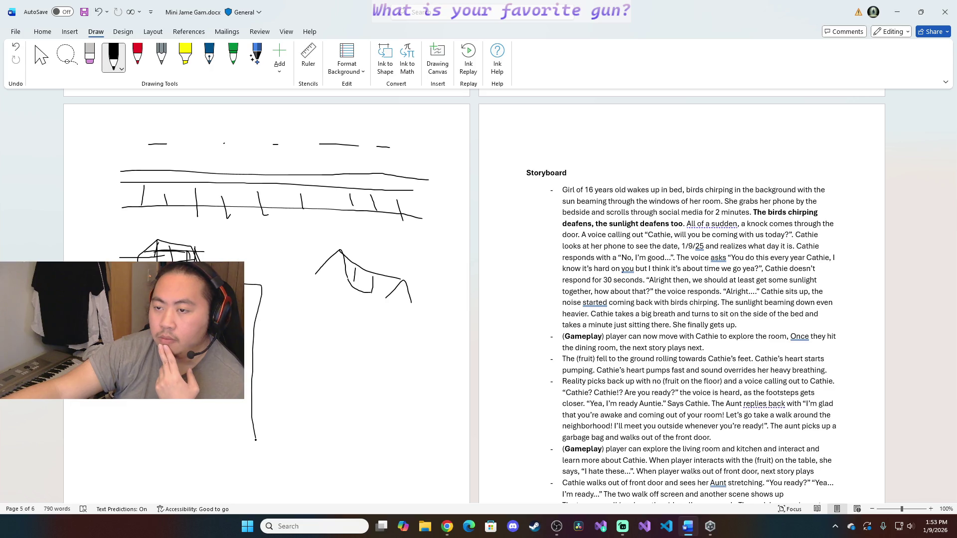
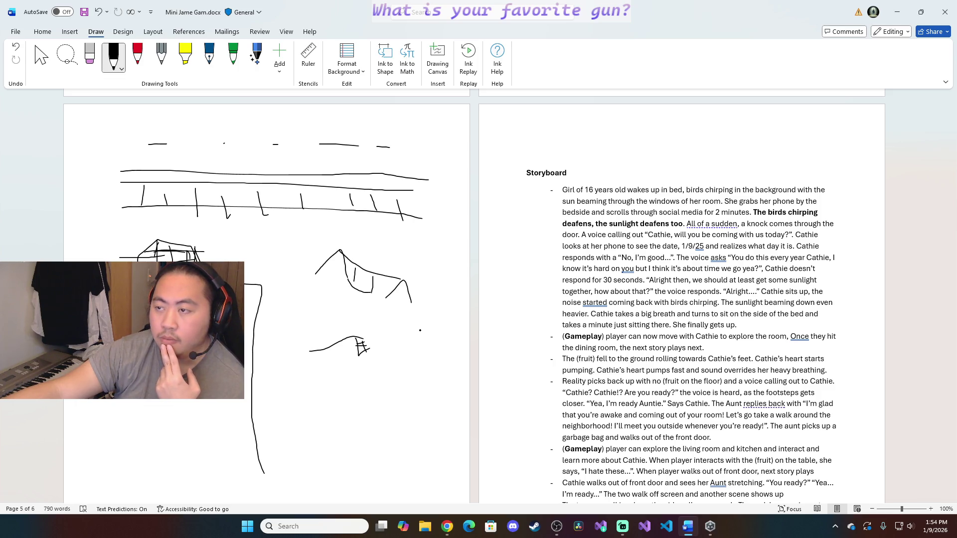
left_click_drag(954, 395, 953, 404)
Erase the long stray stroke and redraw a black horizontal line below the house sketch
left_click_drag(247, 301, 279, 308)
left_click(113, 61)
mouse_move(126, 144)
left_mouse_down()
mouse_move(193, 145)
mouse_move(247, 206)
left_mouse_up()
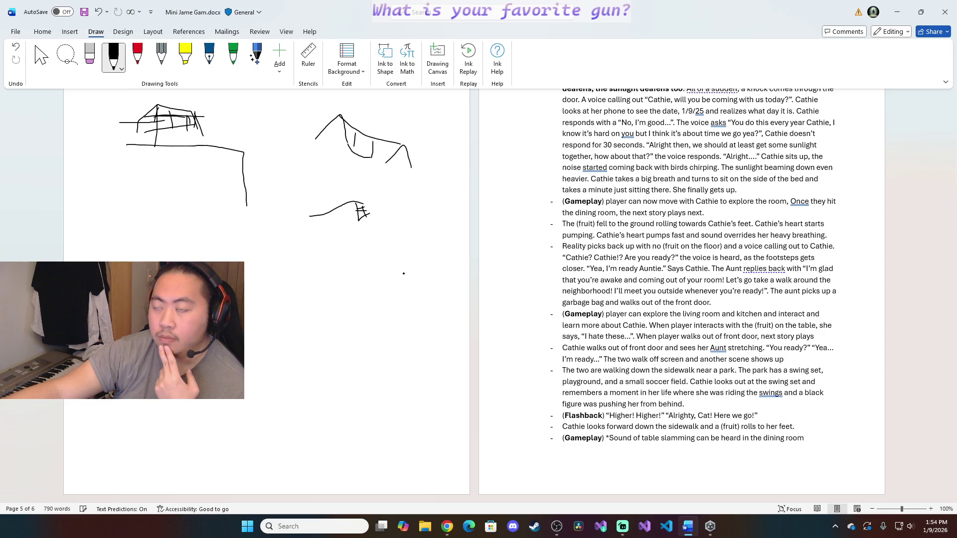
left_click_drag(954, 478, 953, 415)
left_click_drag(954, 351, 953, 419)
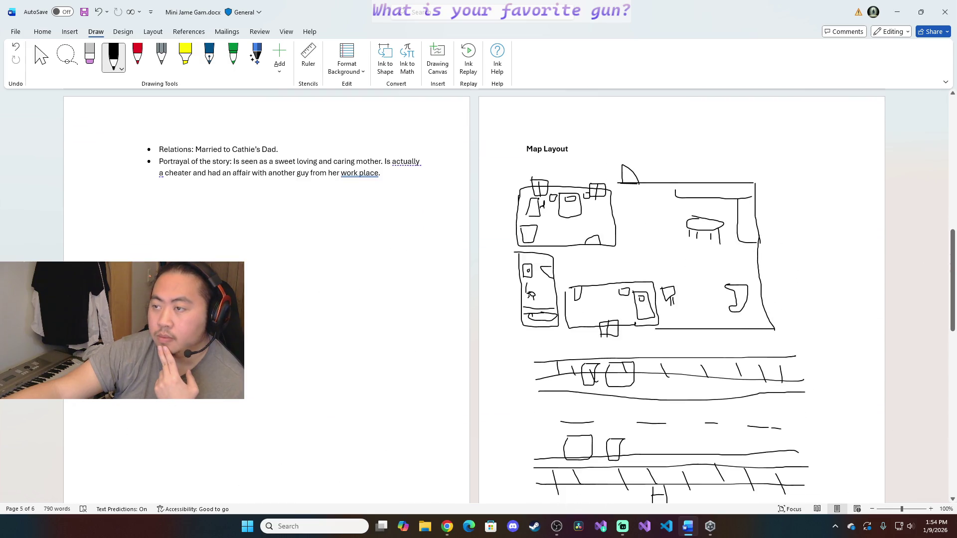
Draw a red dividing line across the page beneath the map layout, then return to black ink
left_click(138, 56)
left_click_drag(496, 338, 825, 340)
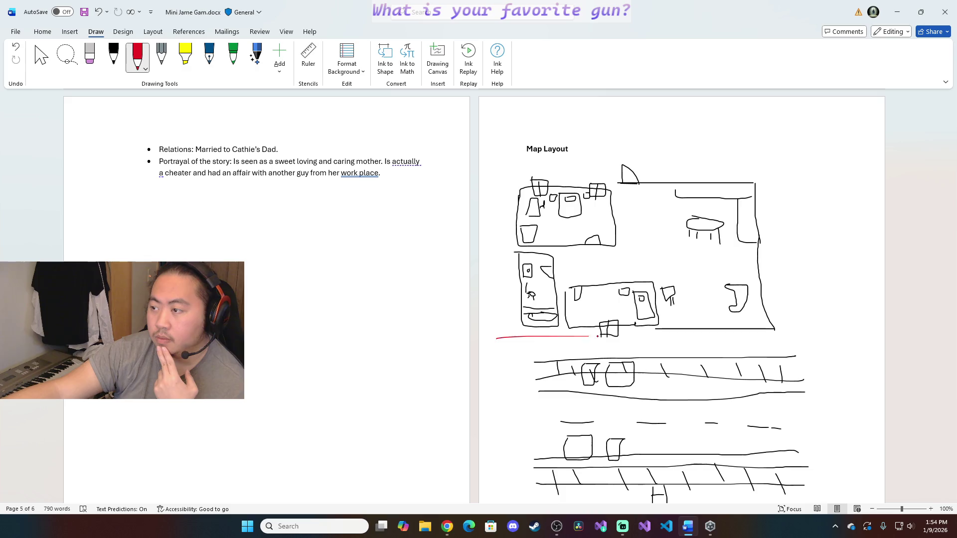
left_click_drag(953, 370, 954, 414)
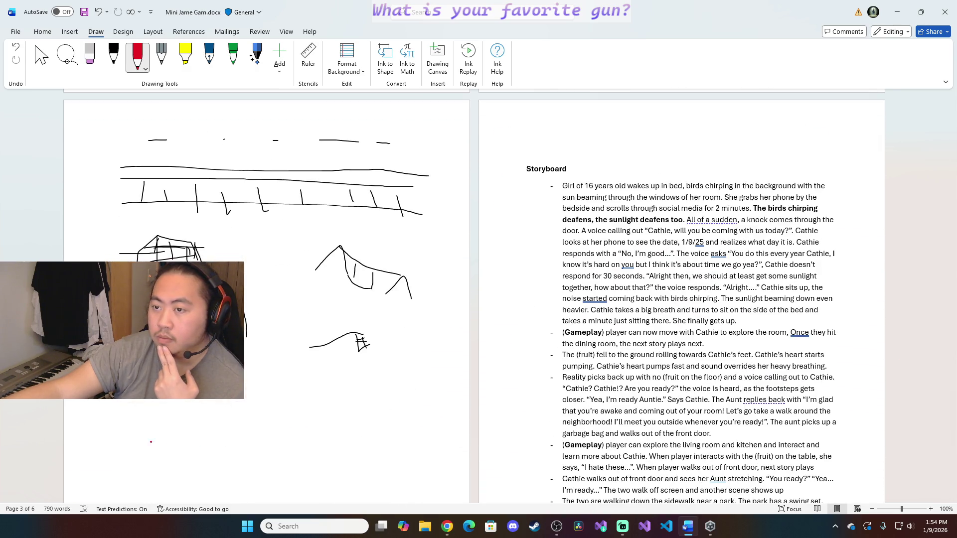
left_click_drag(245, 363, 452, 360)
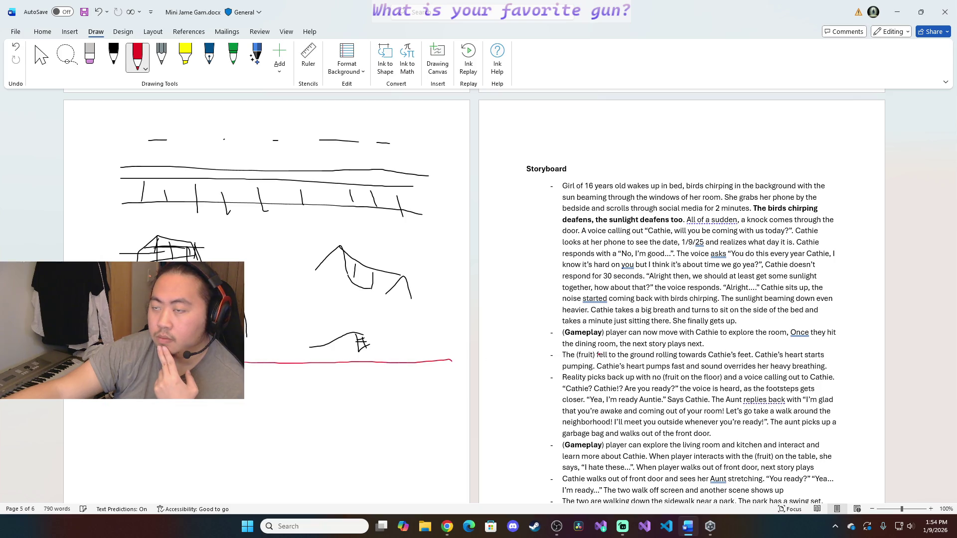
scroll(452, 360, "down", 4)
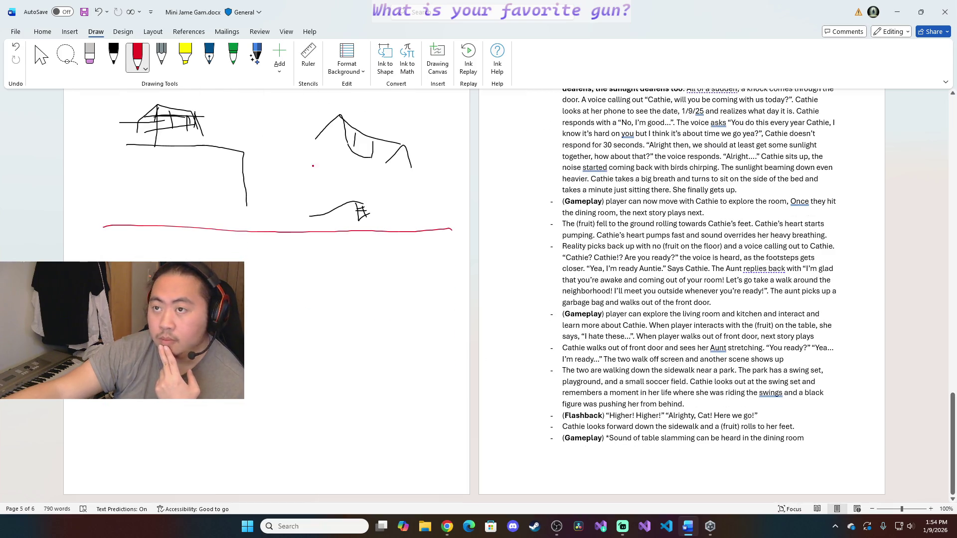
left_click(114, 56)
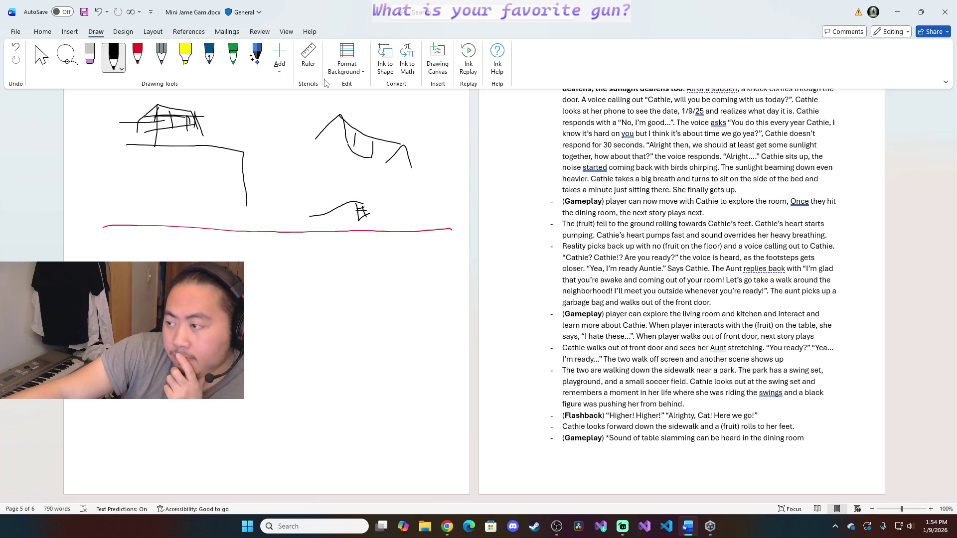
Extend the last Gameplay bullet with loud table-banging noises, the open parents' door and window, and the coat on the hanger
left_click(43, 31)
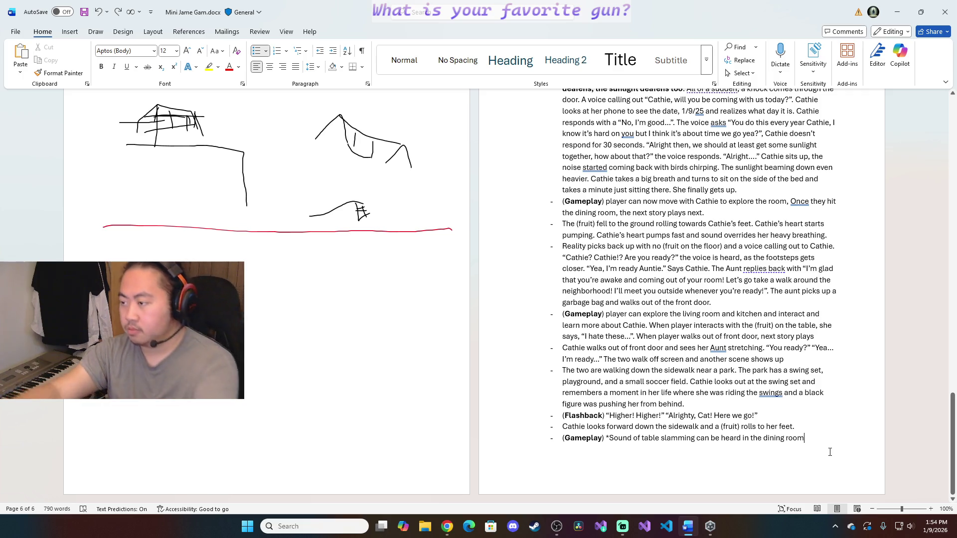
type(". Player can move around ")
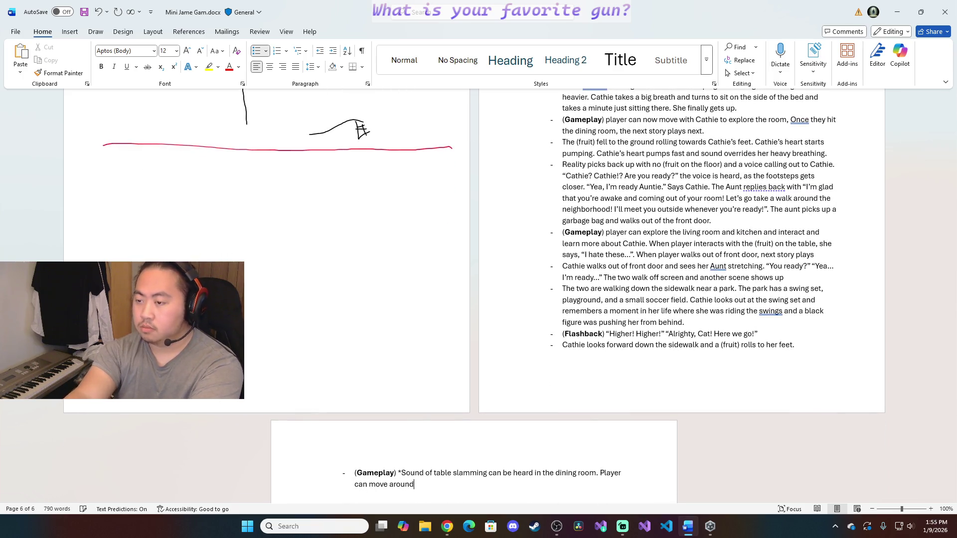
type("and interact with objects.")
key("Return")
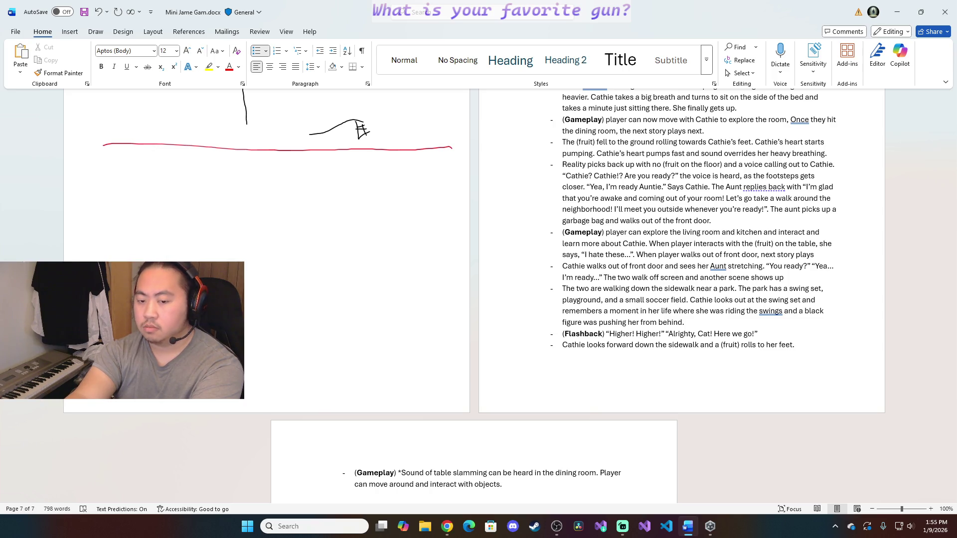
type("Consistently h")
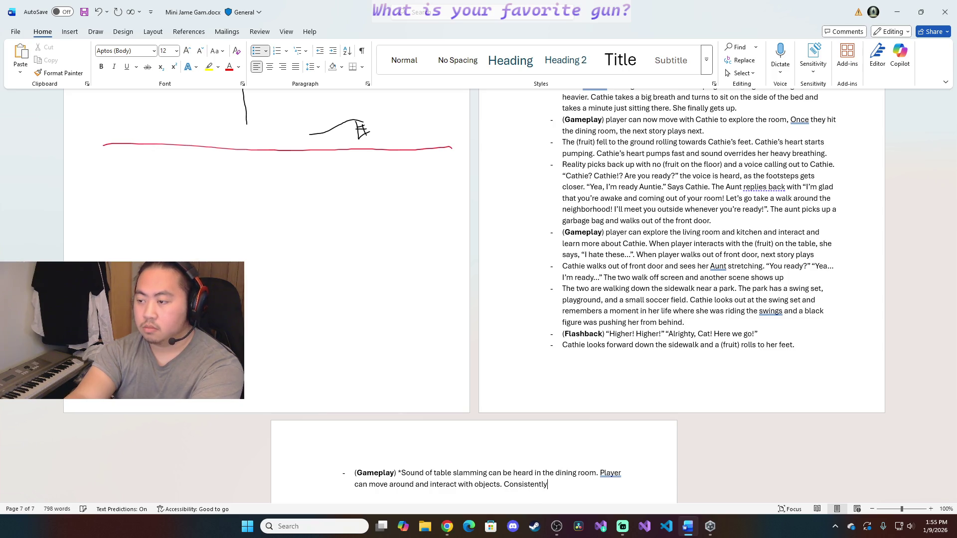
type("earing loa")
key("BackSpace")
key("BackSpace")
type("ud band")
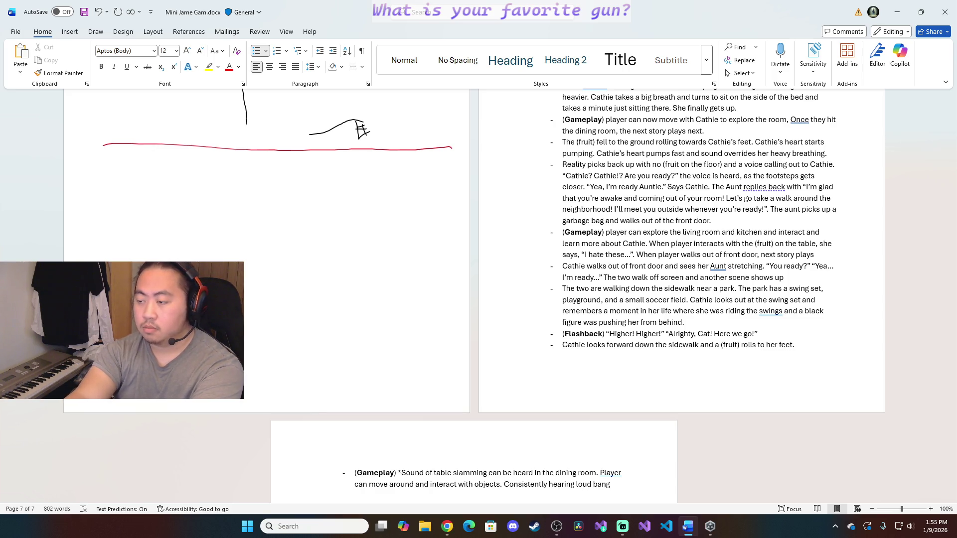
key("BackSpace")
key("BackSpace")
type("table banging")
type("noises.")
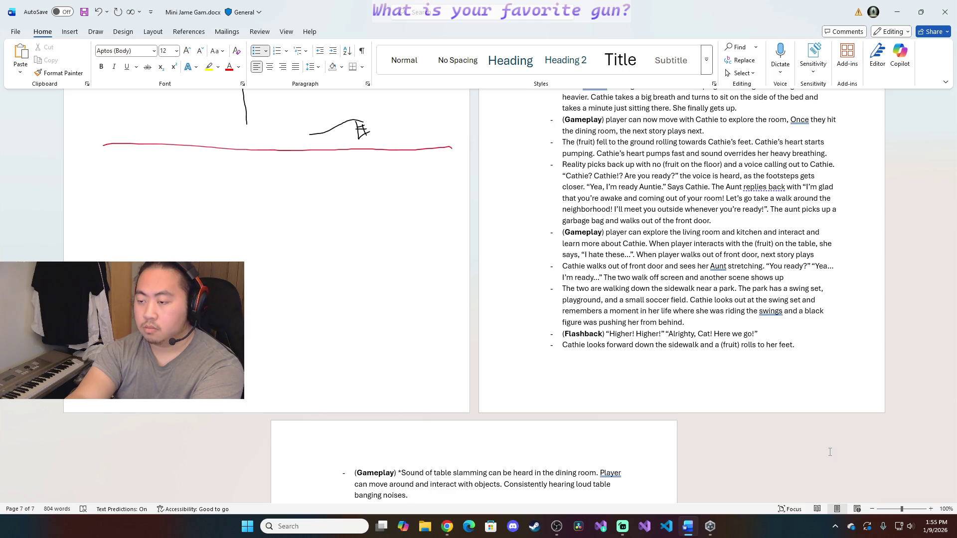
type("Pa")
type("t")
type("'s")
type("oor is ")
type("open with a window ")
type("op")
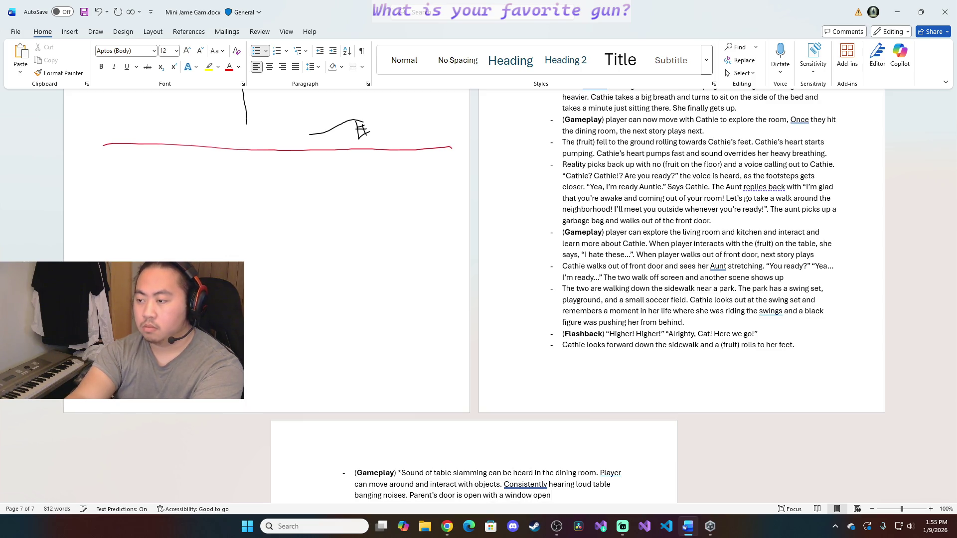
type("d a")
type(" man")
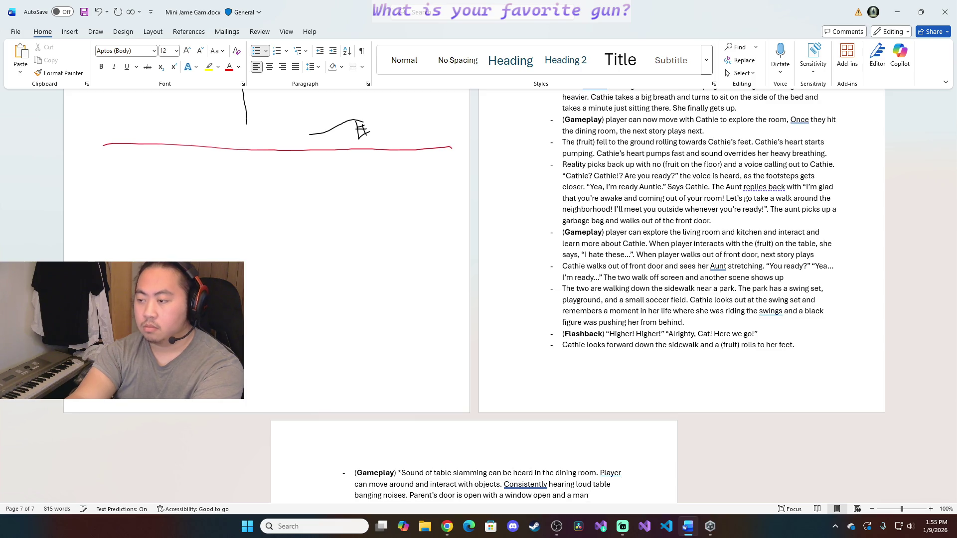
type("at is ")
type("hanging")
type(" on the")
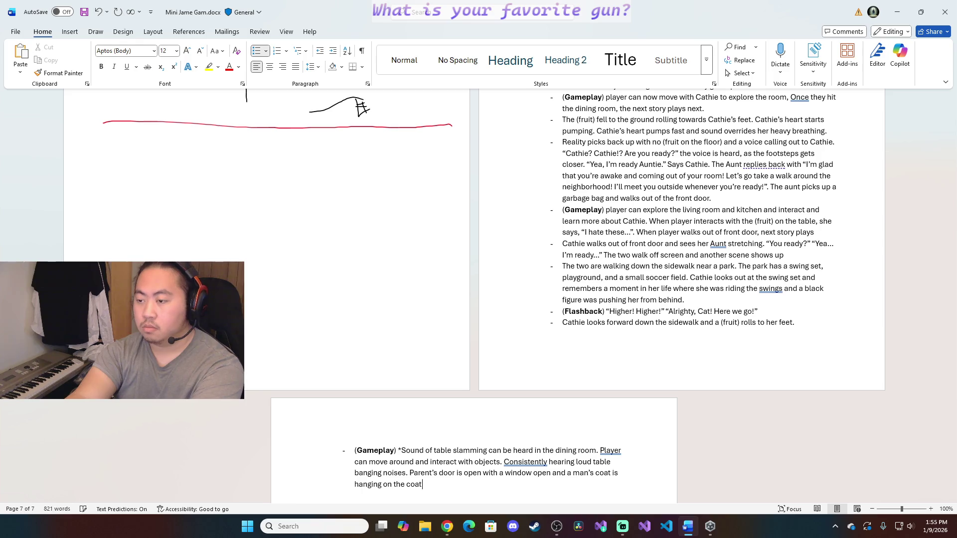
type("hanger.")
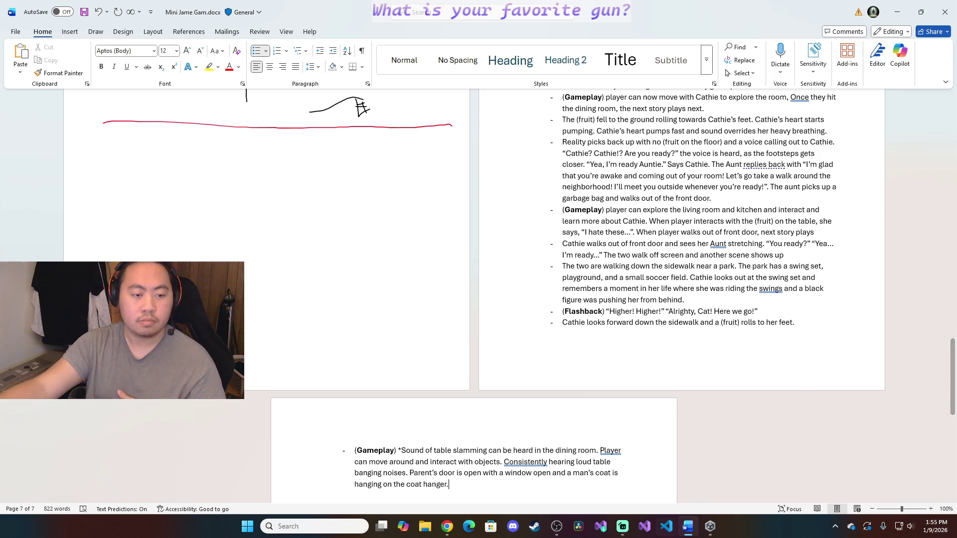
key("alt+Tab")
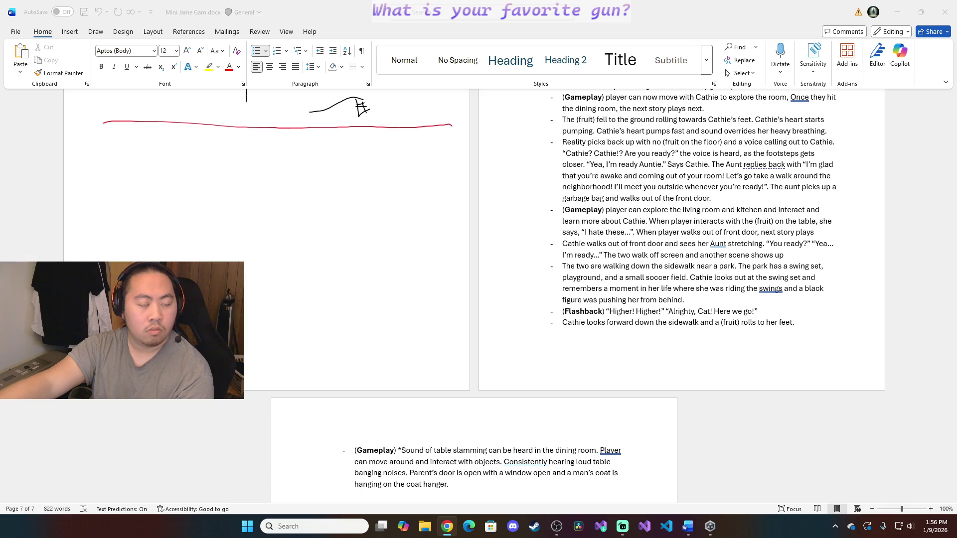
scroll(673, 442, "down", 1)
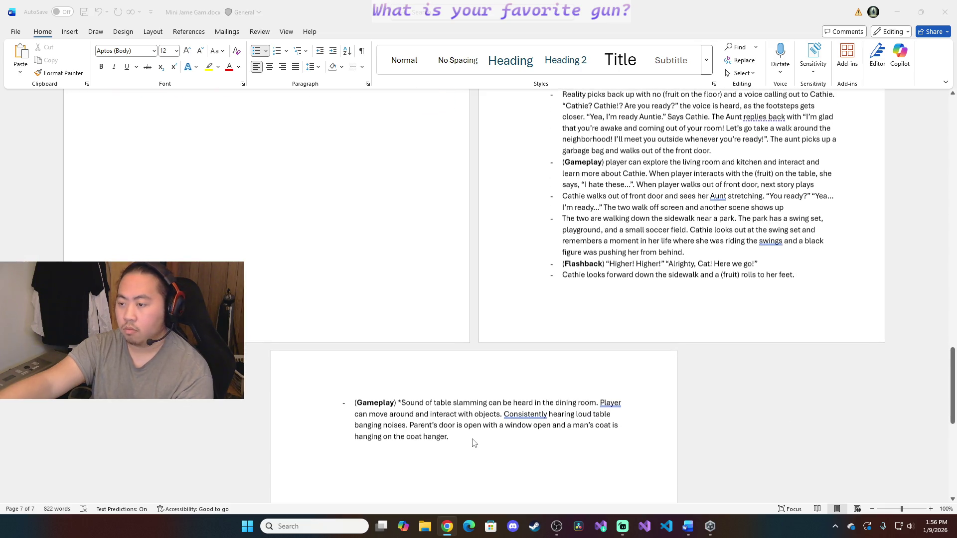
Remove the coat-on-hanger sentence and the unfinished wording at the bullet's end
left_click(472, 436)
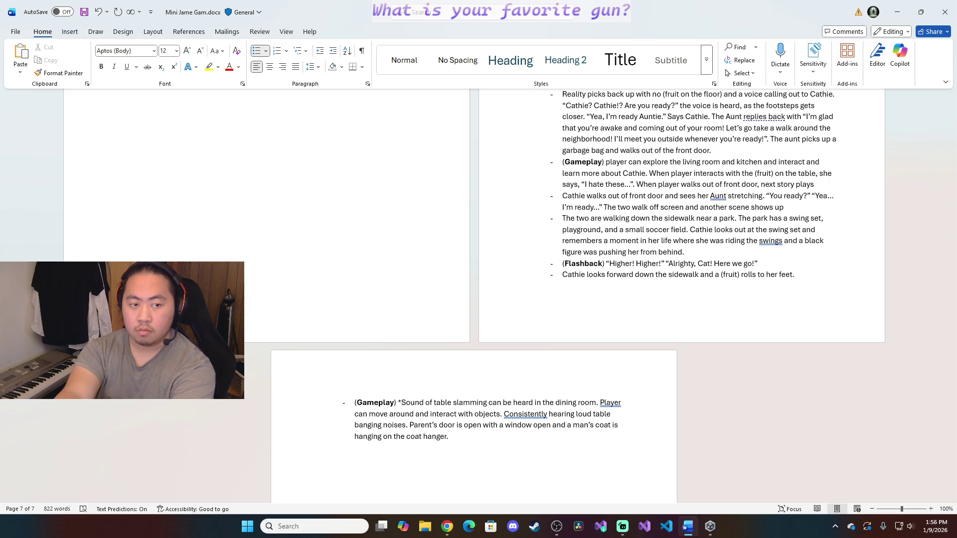
type("man;")
key("BackSpace")
type("'s coat is")
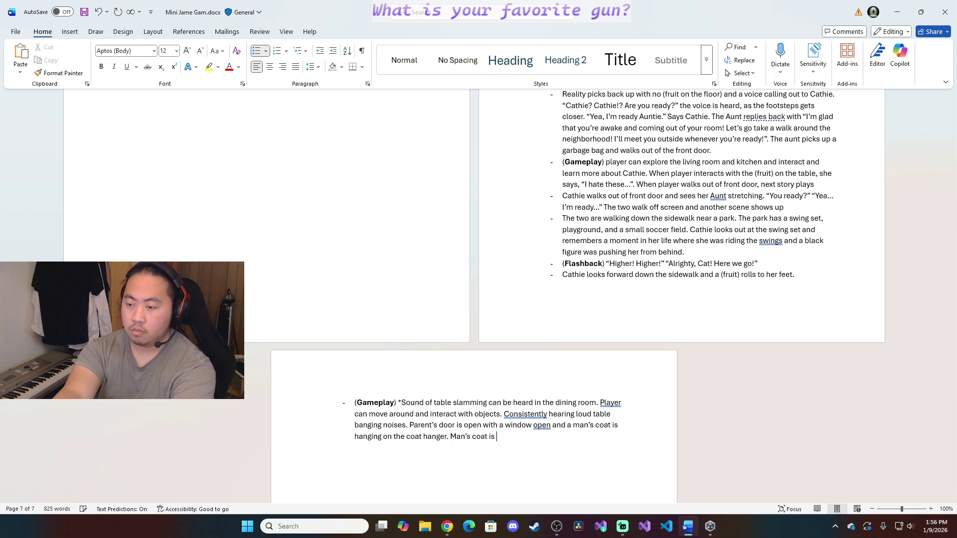
type("bright and")
type(" colorful")
type("hangin")
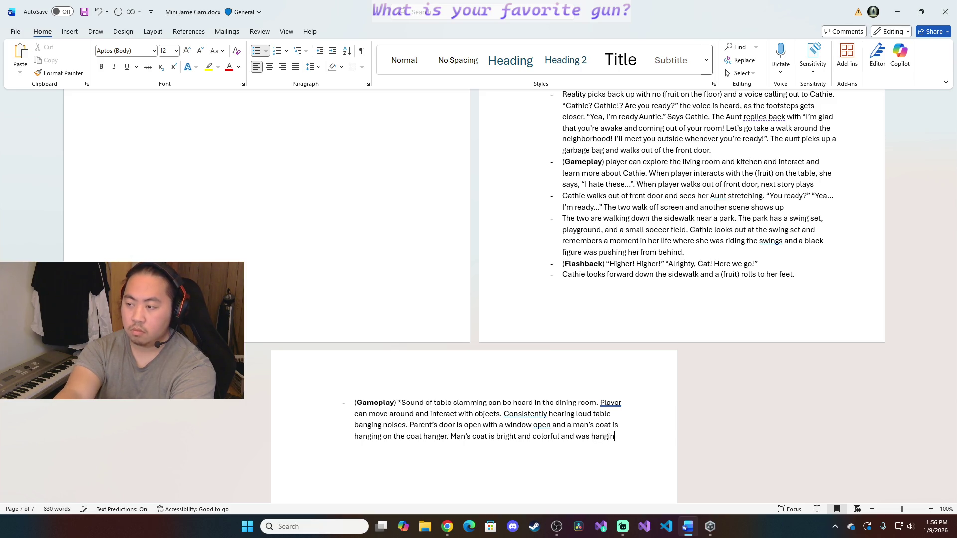
key("BackSpace")
key("BackSpace")
key("BackSpace")
type("laying")
key("BackSpace")
key("BackSpace")
key("BackSpace")
key("BackSpace")
key("BackSpace")
key("BackSpace")
key("BackSpace")
key("BackSpace")
key("BackSpace")
key("BackSpace")
key("BackSpace")
key("BackSpace")
key("BackSpace")
key("BackSpace")
key("BackSpace")
key("BackSpace")
key("BackSpace")
key("BackSpace")
key("BackSpace")
key("BackSpace")
key("BackSpace")
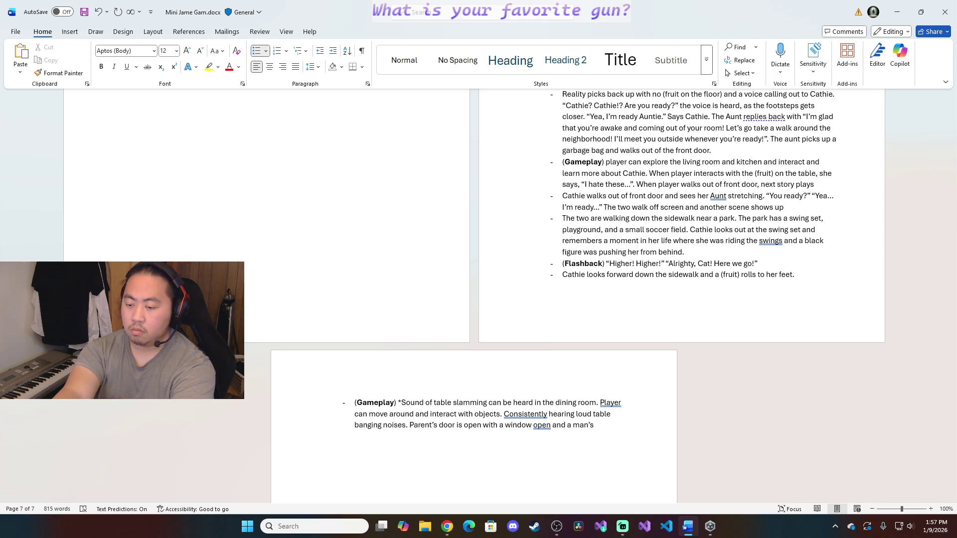
type("a")
Write that the man's puffy, colorful jacket and a belt lie on the floor
key("BackSpace")
type("puffy and colorful jack")
type("et is on the floor.")
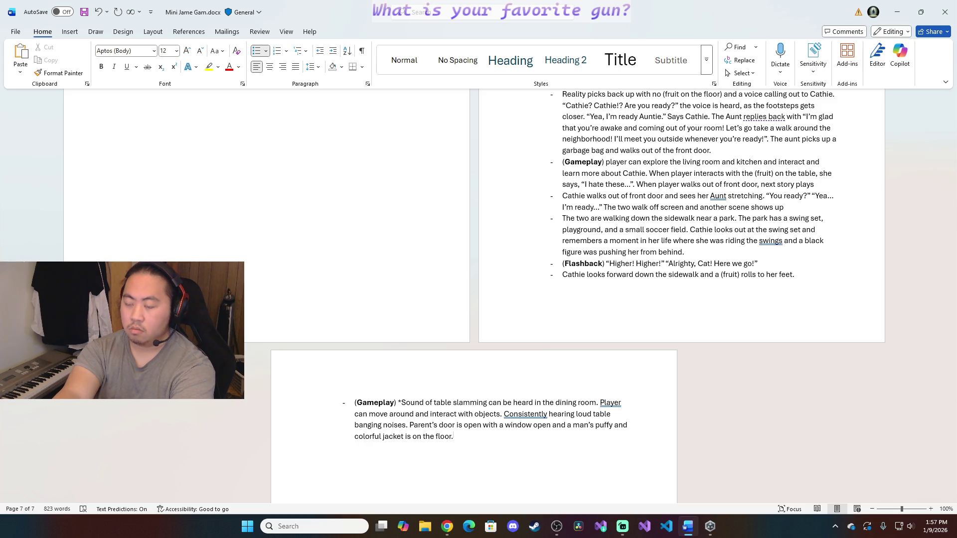
type("Belt is on the floor")
key("BackSpace")
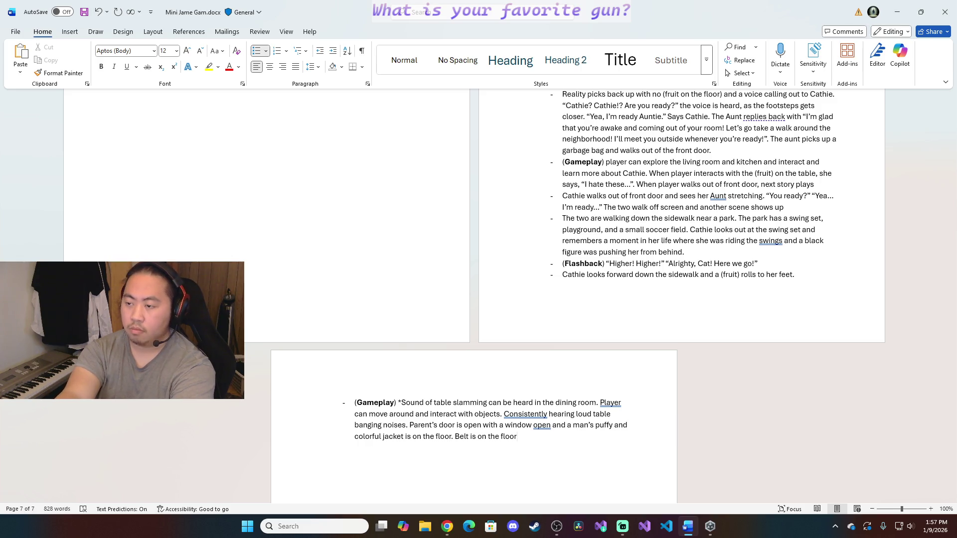
type(". ")
type("Coat hanger in room with")
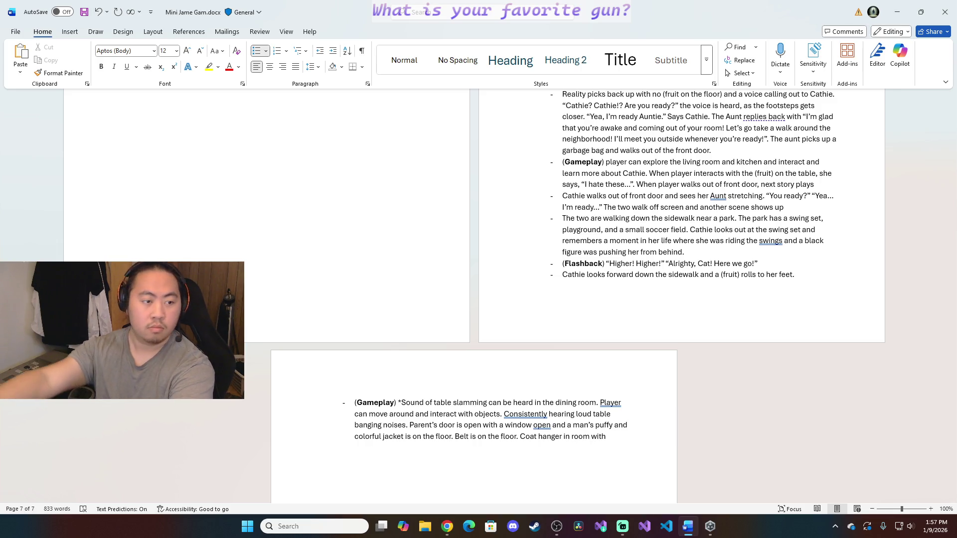
key("alt+Tab")
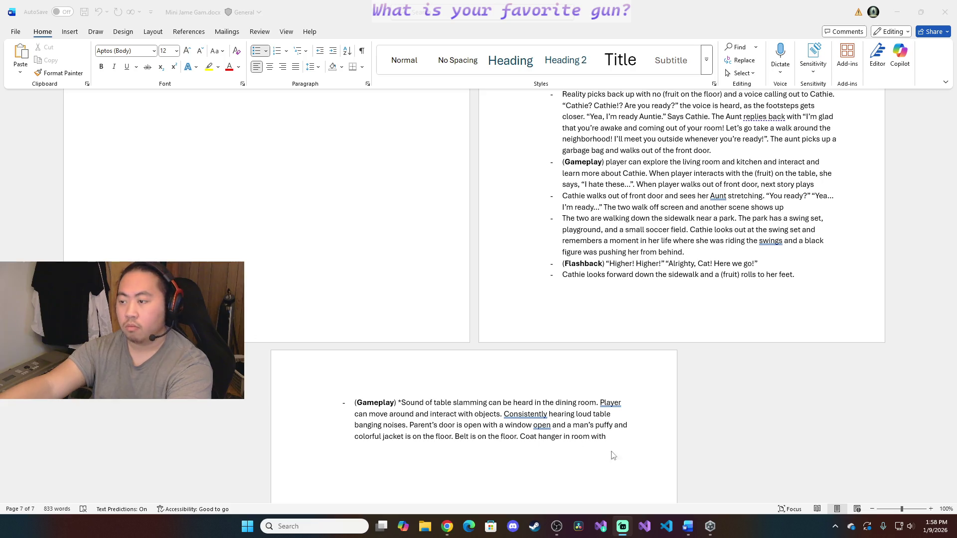
Finish the bullet with suits on the coat hanger and add an indented line 'Player can explore parents room'
left_click(648, 439)
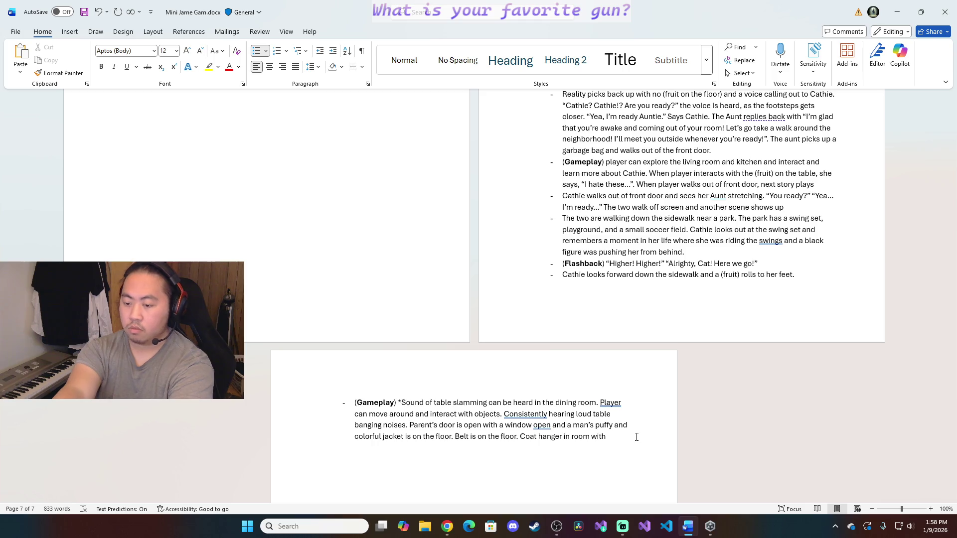
type(" suits.")
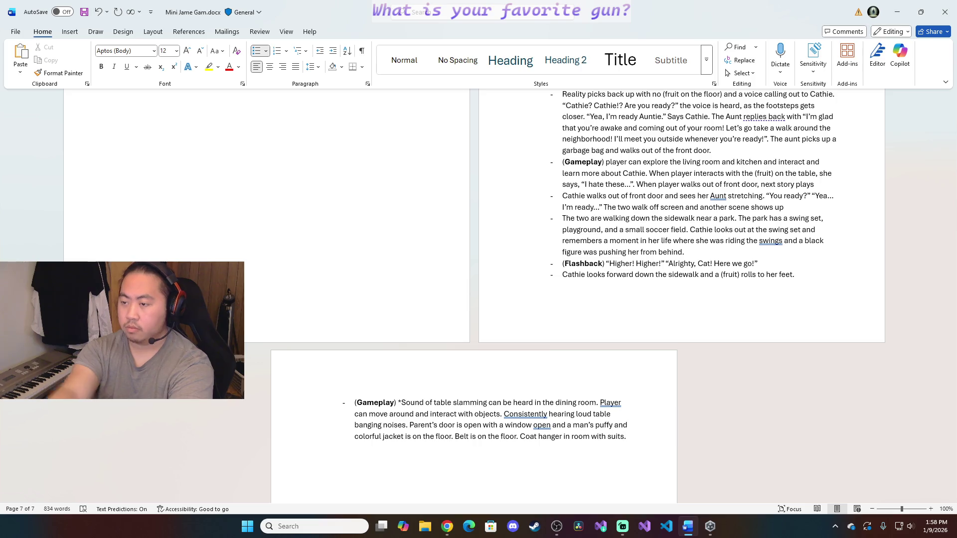
scroll(500, 317, "down", 2)
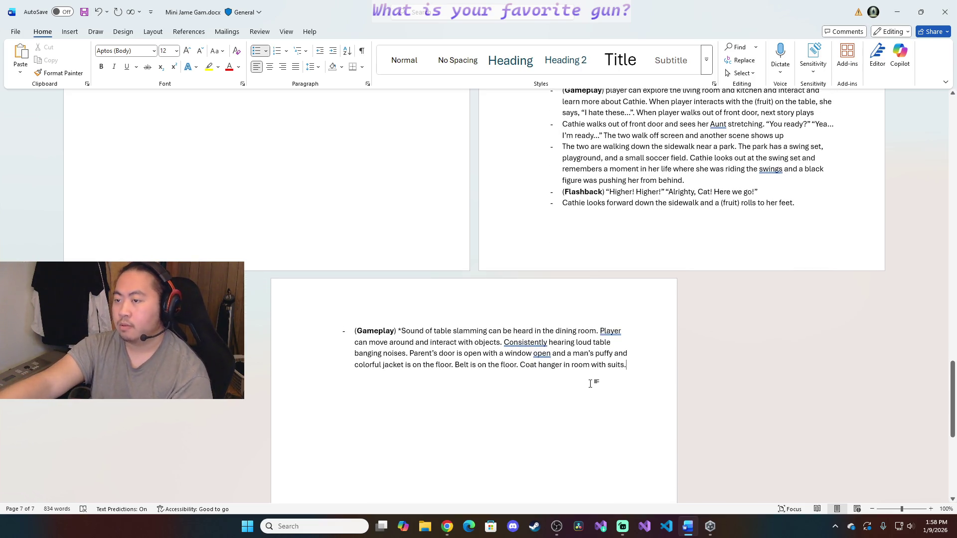
scroll(590, 384, "up", 1)
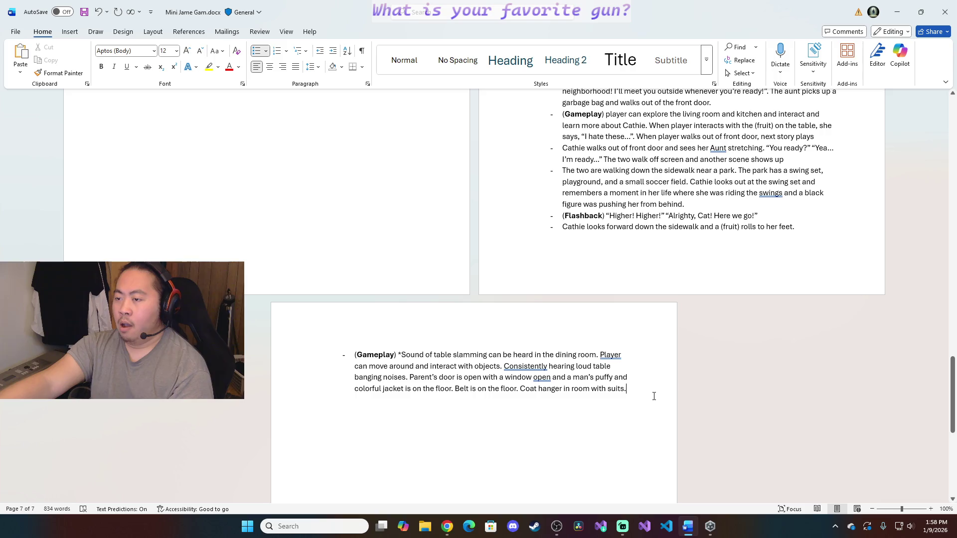
key("Return")
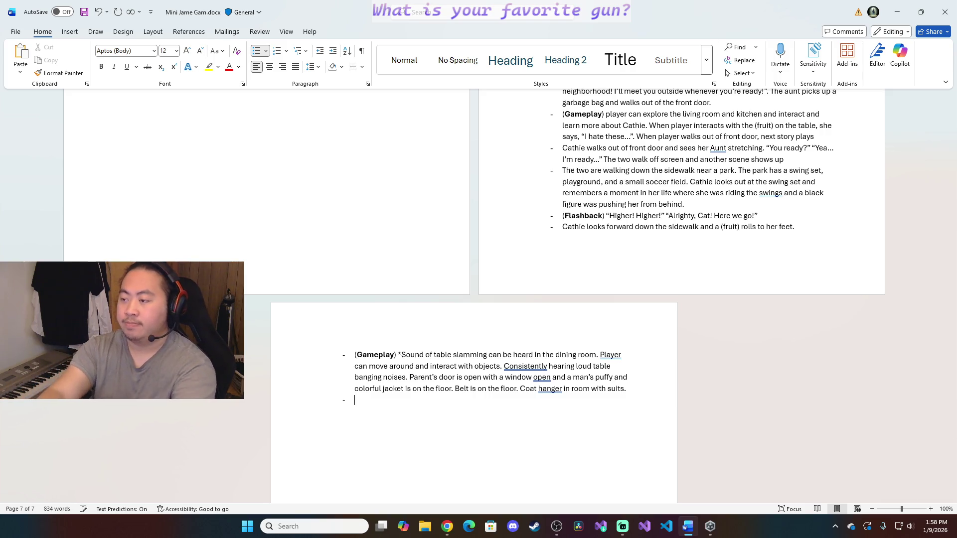
key("Return")
key("BackSpace")
type("Player can explore parents room until")
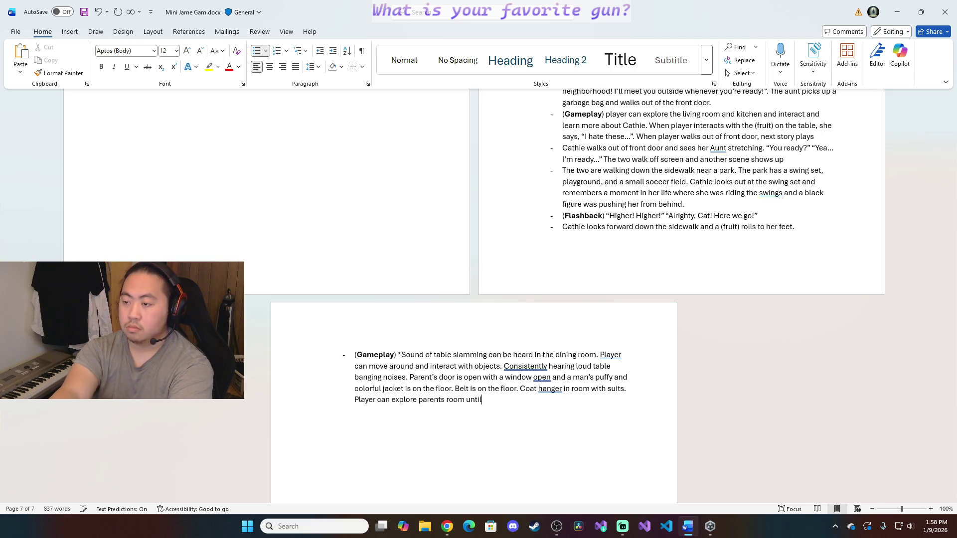
key("BackSpace")
key("BackSpace")
key("BackSpace")
key("BackSpace")
key("BackSpace")
type(".")
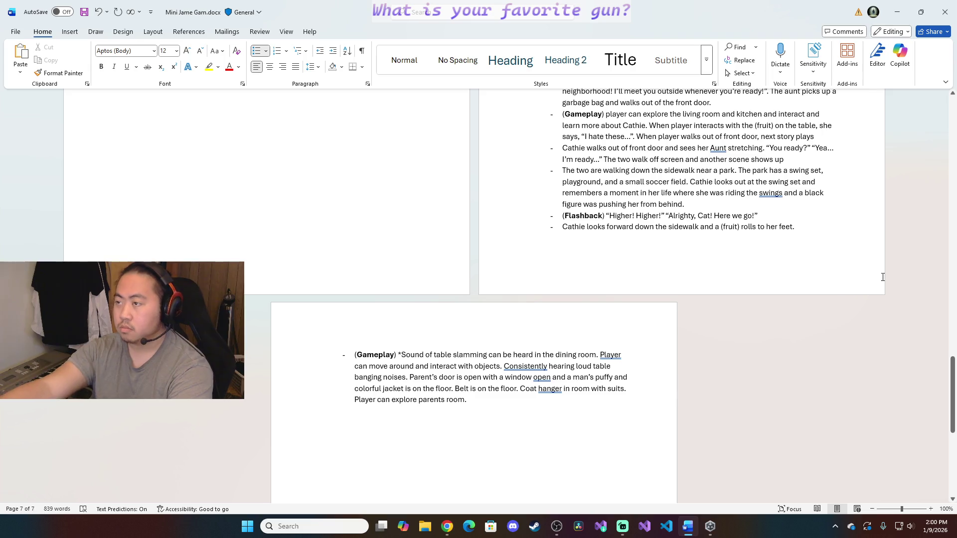
scroll(852, 286, "up", 2)
scroll(852, 285, "up", 4)
scroll(850, 286, "up", 1)
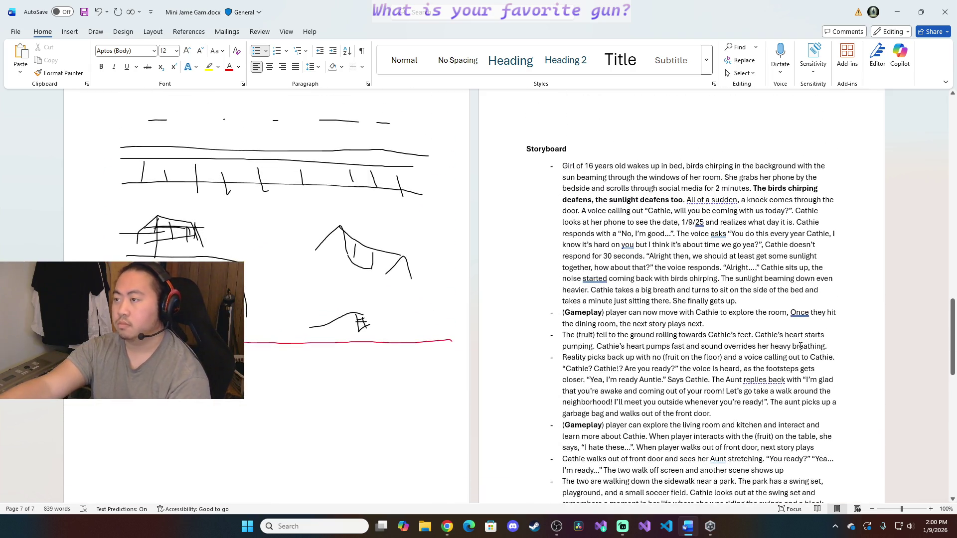
scroll(780, 372, "down", 4)
scroll(780, 372, "down", 8)
scroll(780, 372, "up", 5)
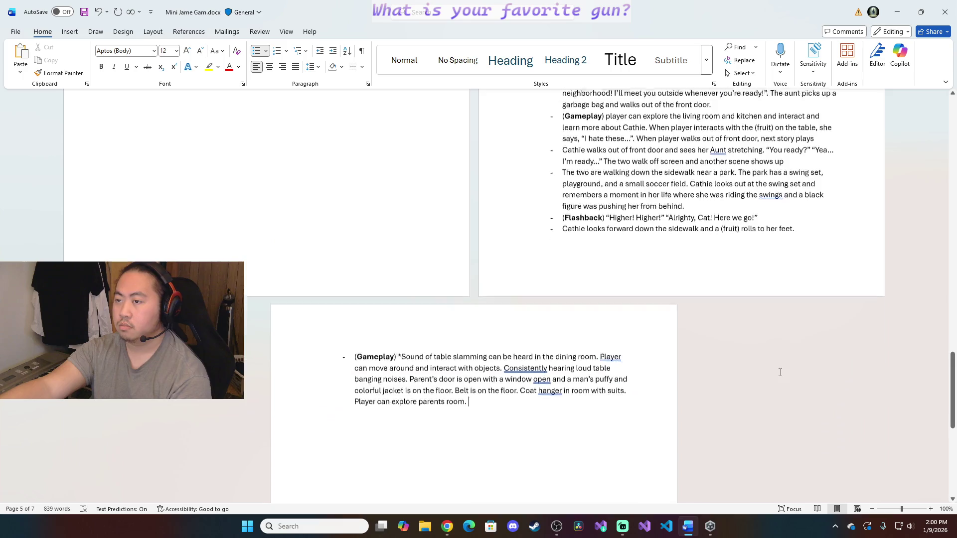
scroll(780, 371, "up", 5)
scroll(780, 372, "up", 1)
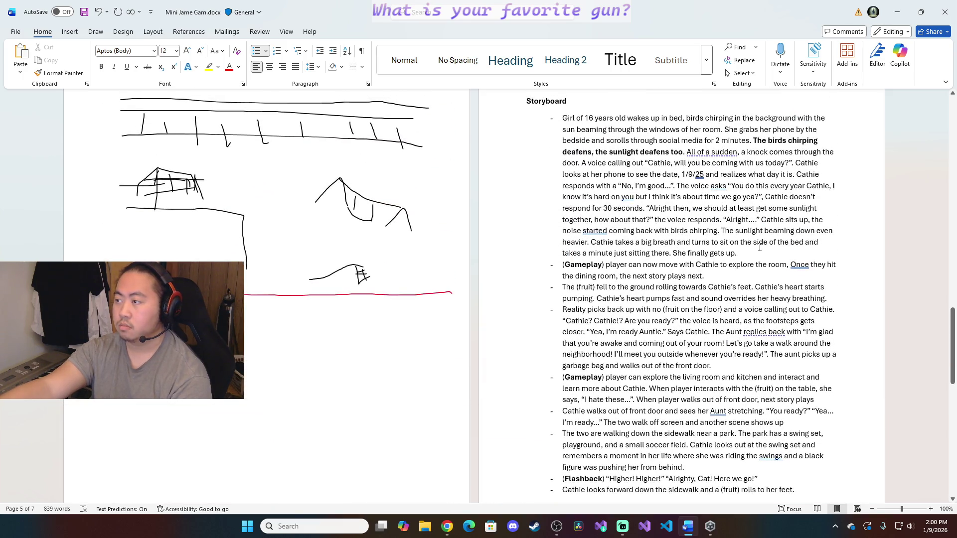
scroll(742, 281, "down", 2)
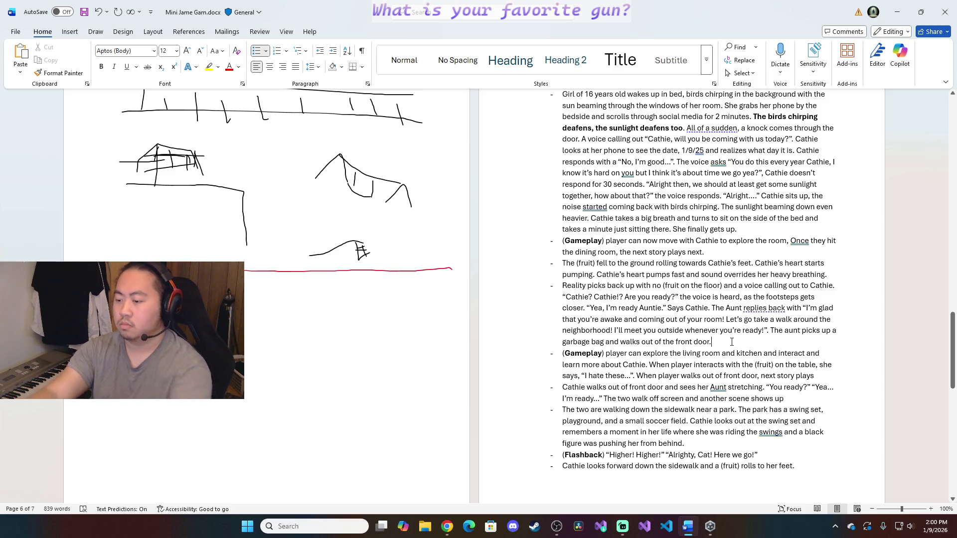
Start a new bullet after 'front door.' with a bold 'Flashback' label followed by 'A black'
key("Return")
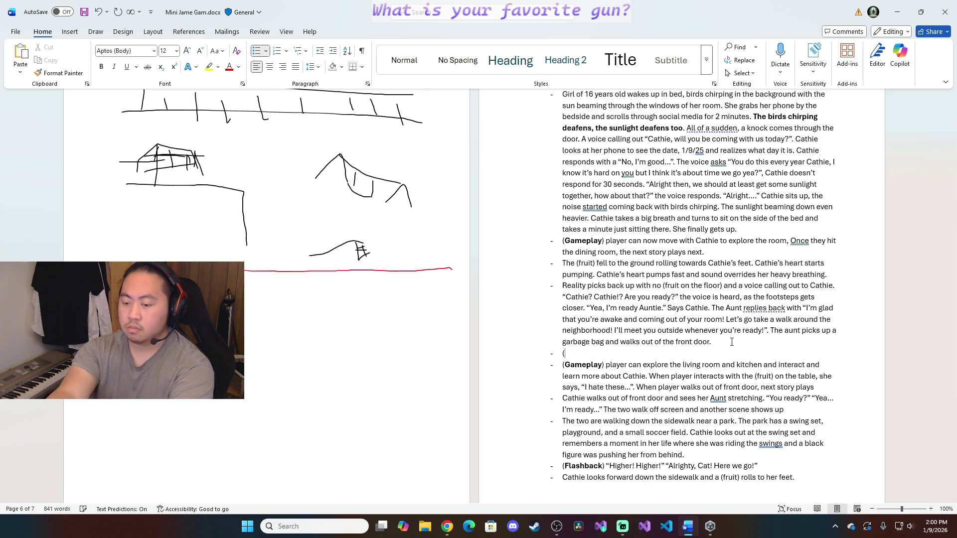
type("(")
key("ctrl+b")
type("Flashback")
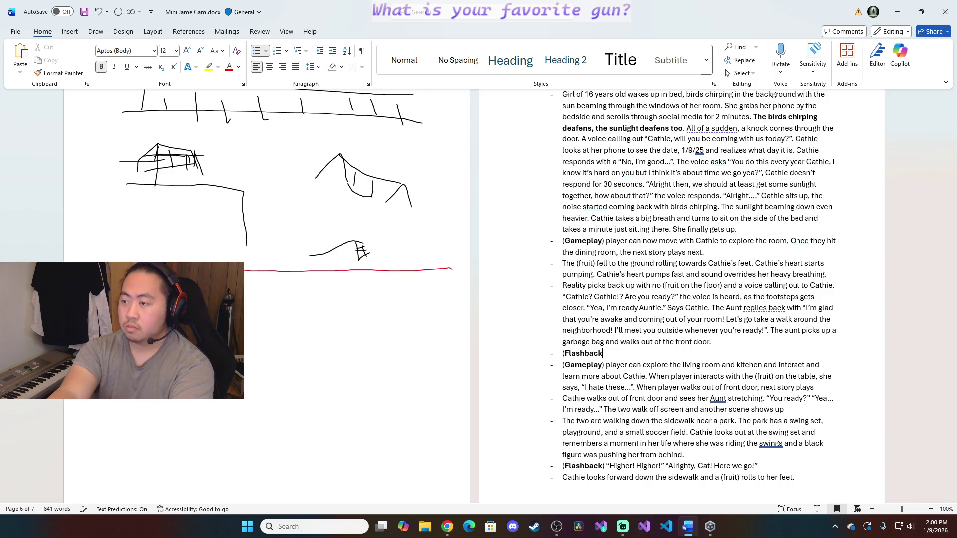
key("ctrl+b")
type(")")
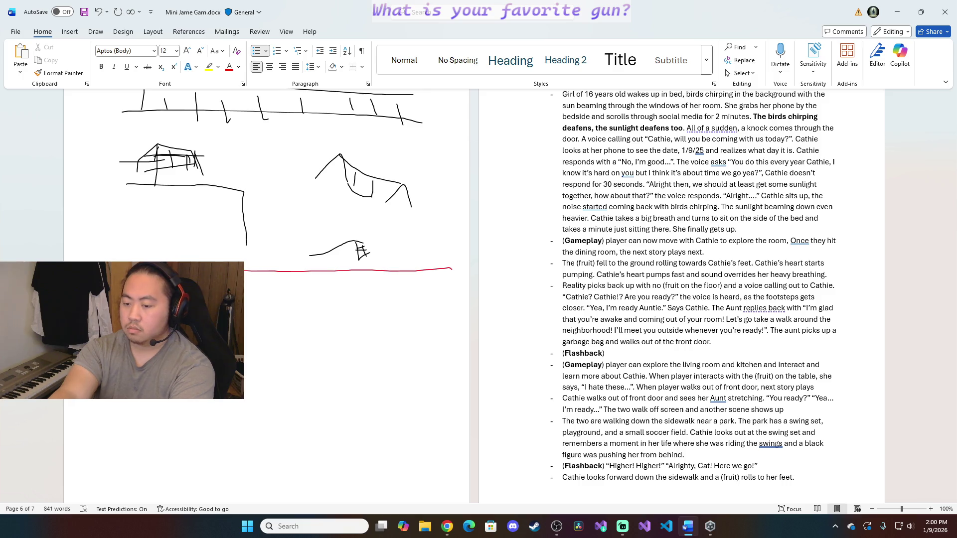
type(" A black")
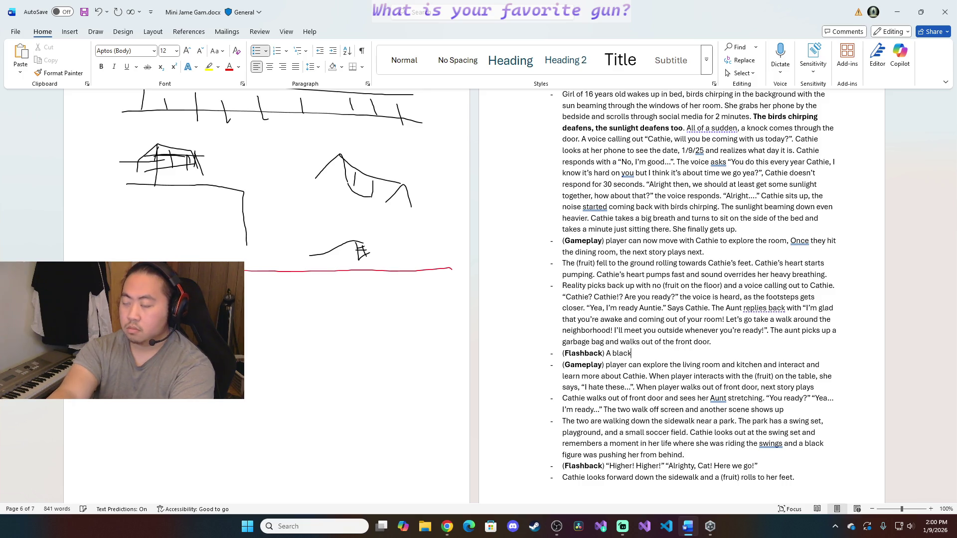